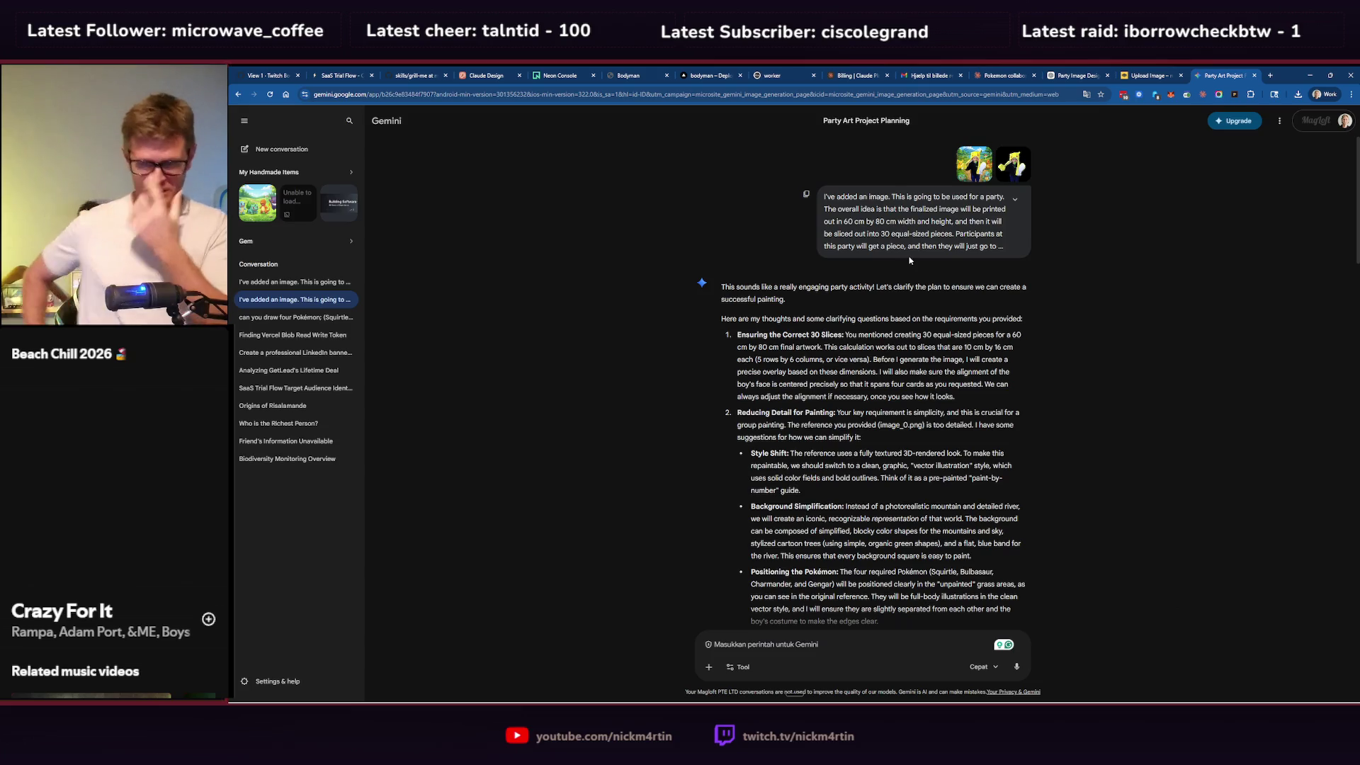
- Skip the upgrade page and open the Party Art Project Planning chat with the Pikachu-hood grid
{"action": "left_click", "coordinate": [1233, 121]}
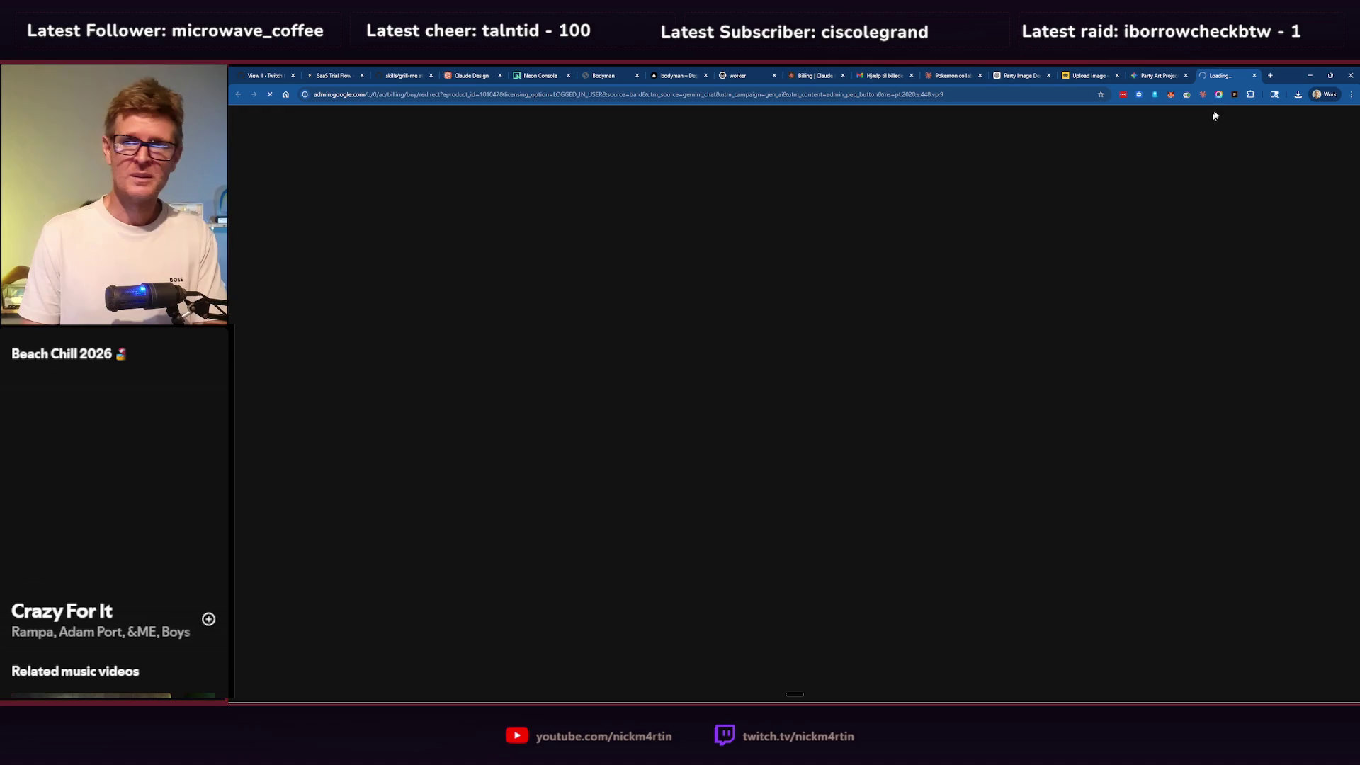
{"action": "left_click", "coordinate": [1255, 76]}
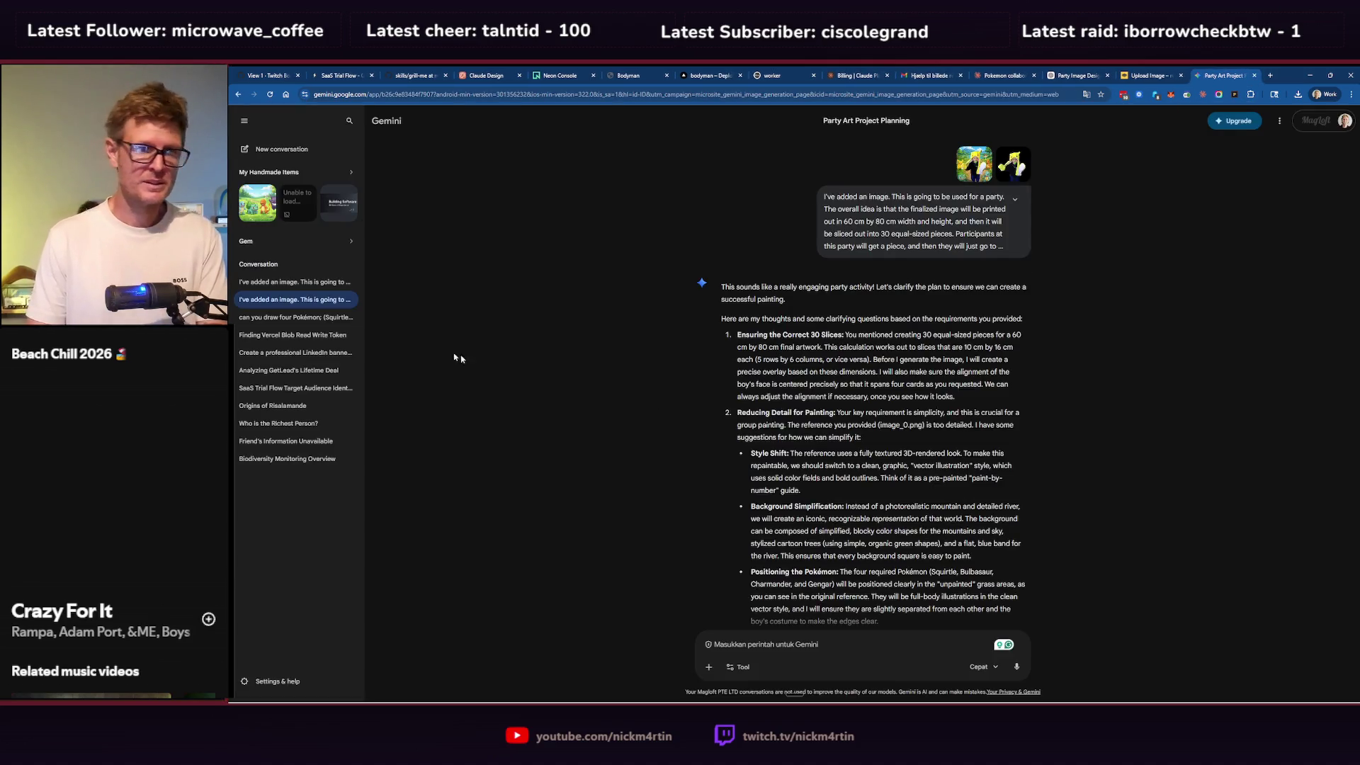
{"action": "left_click", "coordinate": [294, 282]}
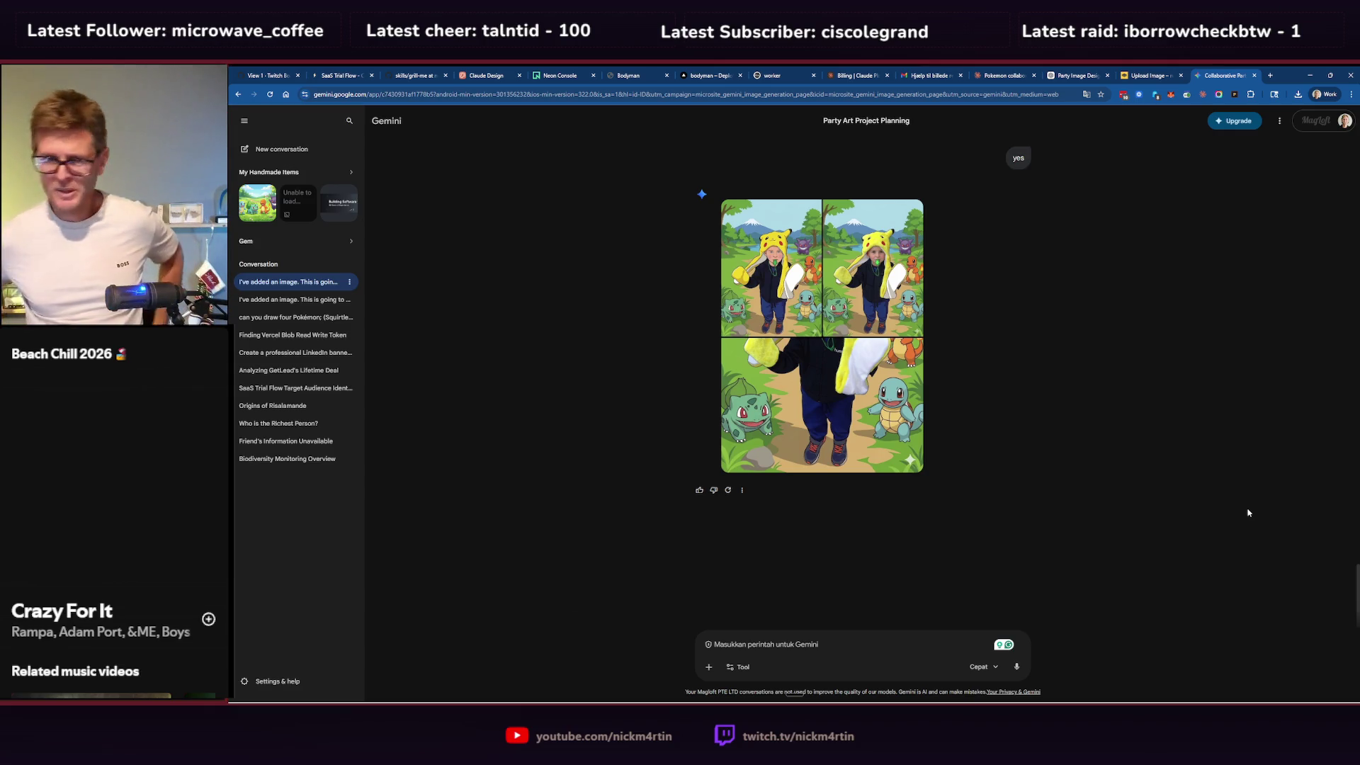
- Scroll the Gemini chat up to its first prompt, then switch to ChatGPT's Party Image Design chat
{"action": "scroll", "coordinate": [1206, 495], "scroll_direction": "up", "scroll_amount": 10}
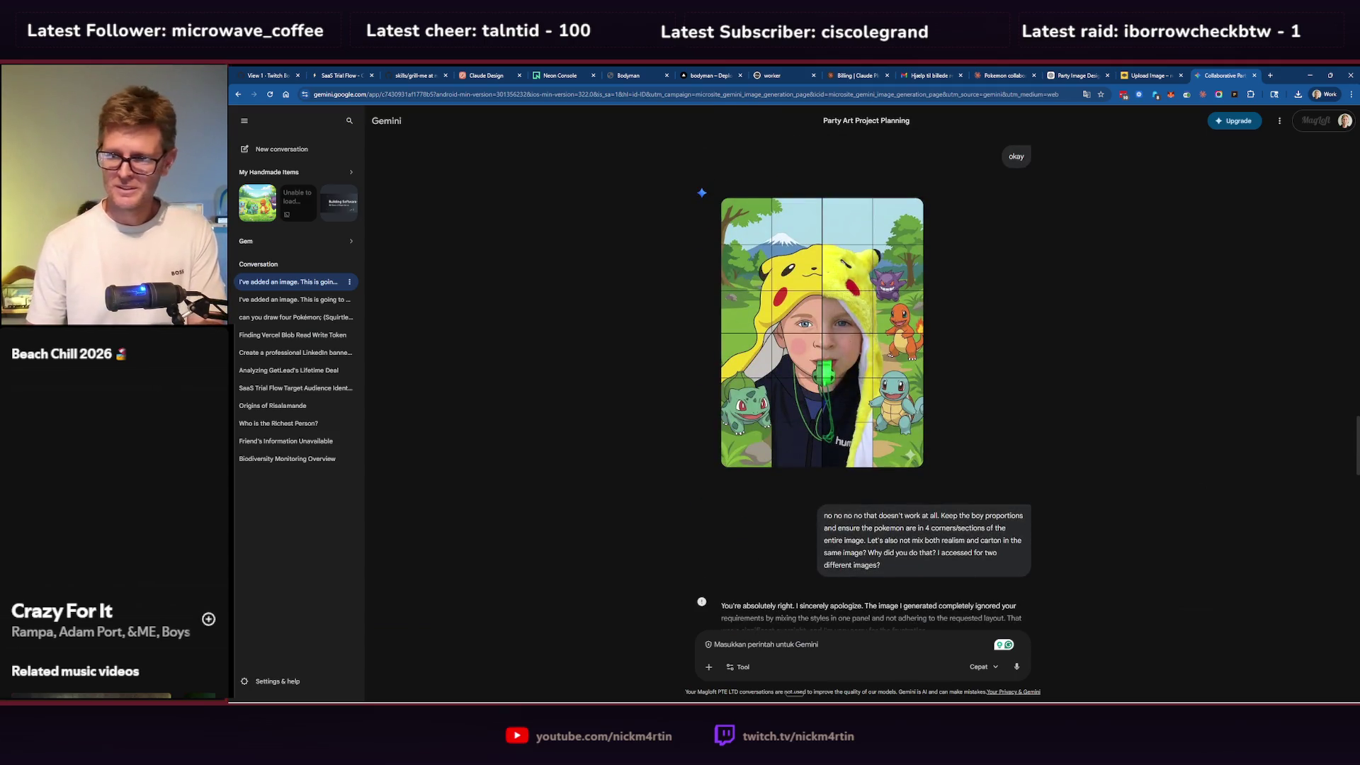
{"action": "left_click_drag", "start_coordinate": [1355, 445], "coordinate": [1356, 165]}
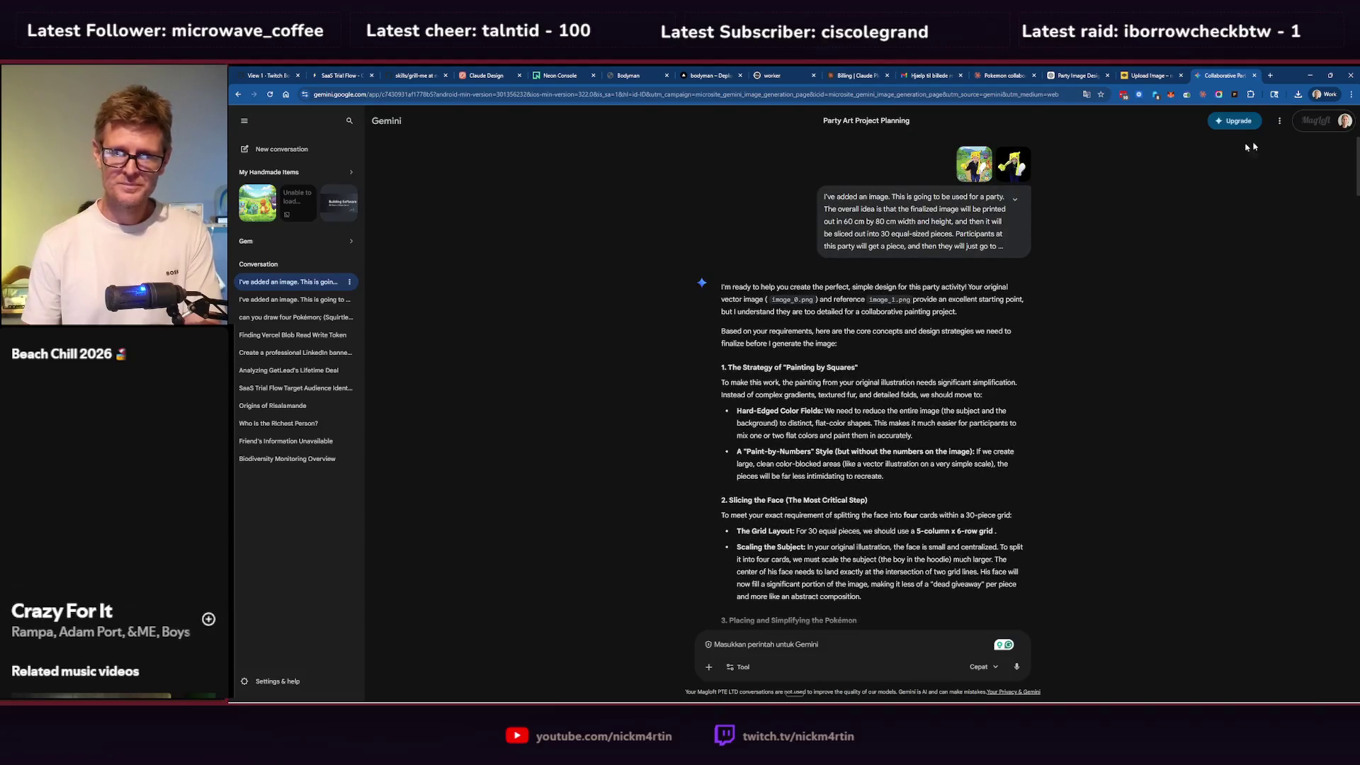
{"action": "left_click", "coordinate": [1078, 75]}
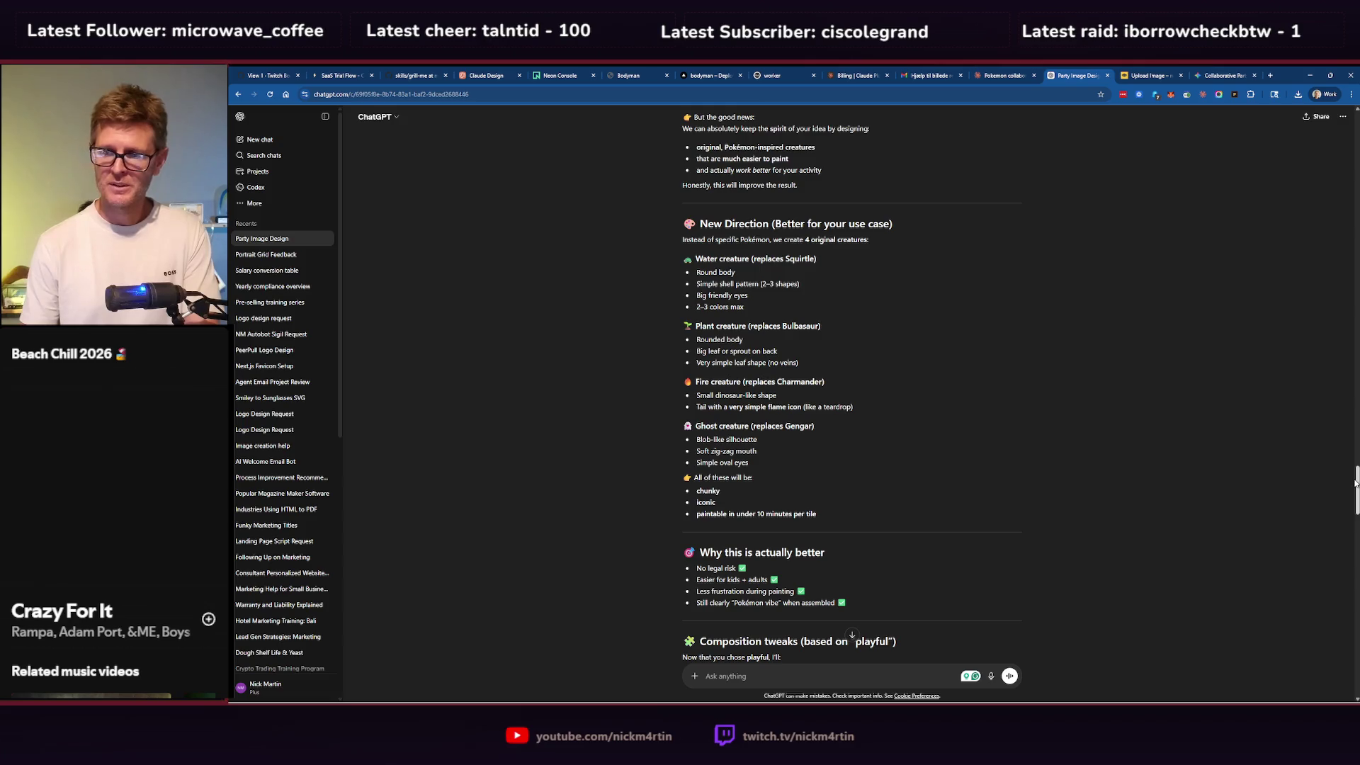
- Browse the Portrait Grid Feedback chat, enlarge its generated Pokémon image, then go back to Gemini
{"action": "mouse_move", "coordinate": [1356, 482]}
{"action": "left_mouse_down"}
{"action": "mouse_move", "coordinate": [1333, 97]}
{"action": "mouse_move", "coordinate": [1339, 451]}
{"action": "mouse_move", "coordinate": [1323, 680]}
{"action": "left_mouse_up"}
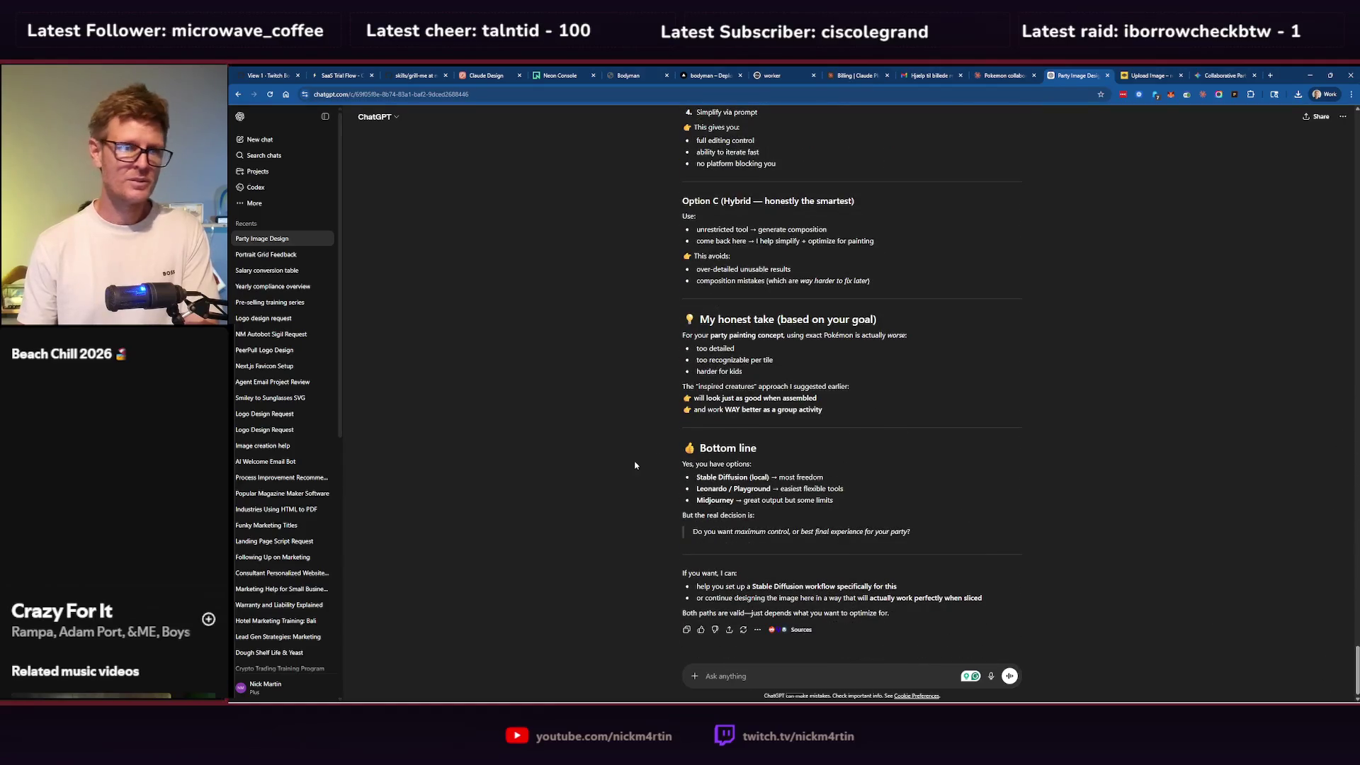
{"action": "left_click", "coordinate": [283, 255]}
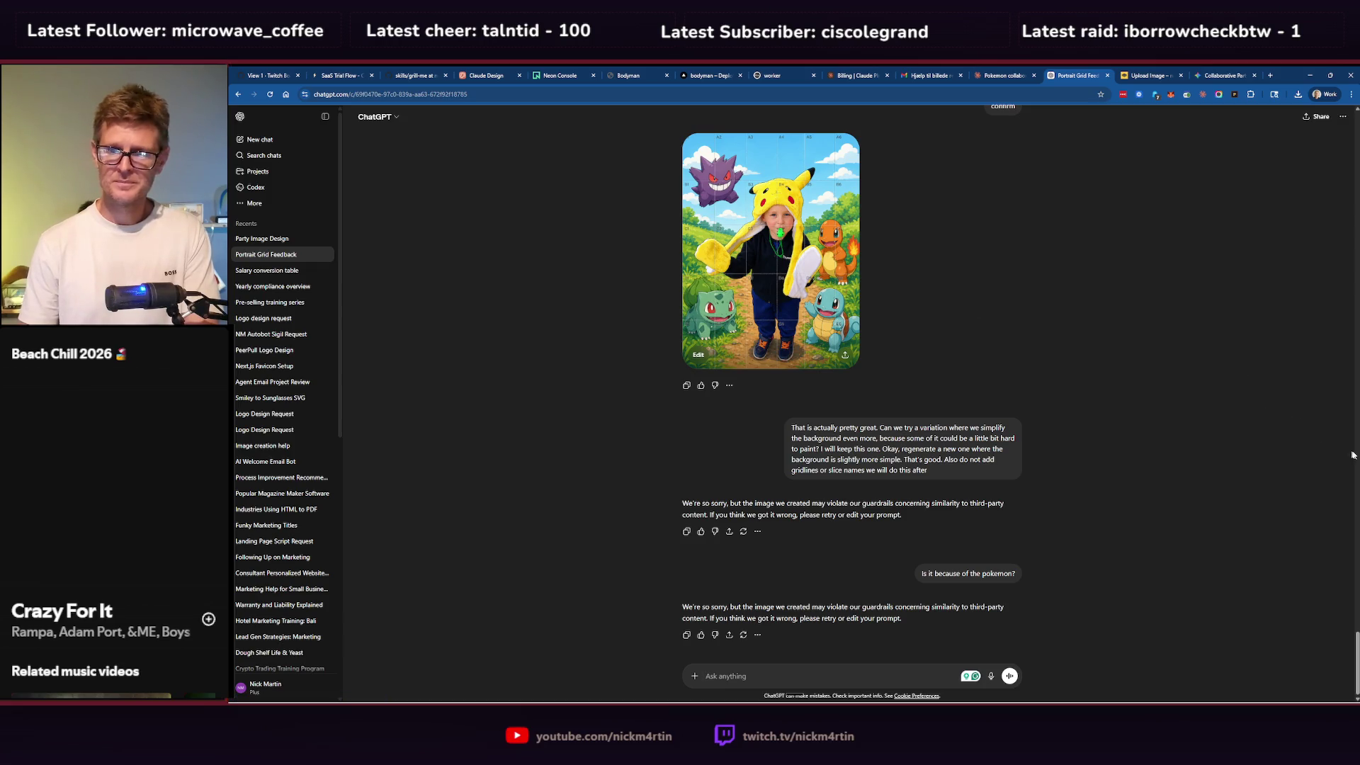
{"action": "scroll", "coordinate": [1301, 333], "scroll_direction": "up", "scroll_amount": 10}
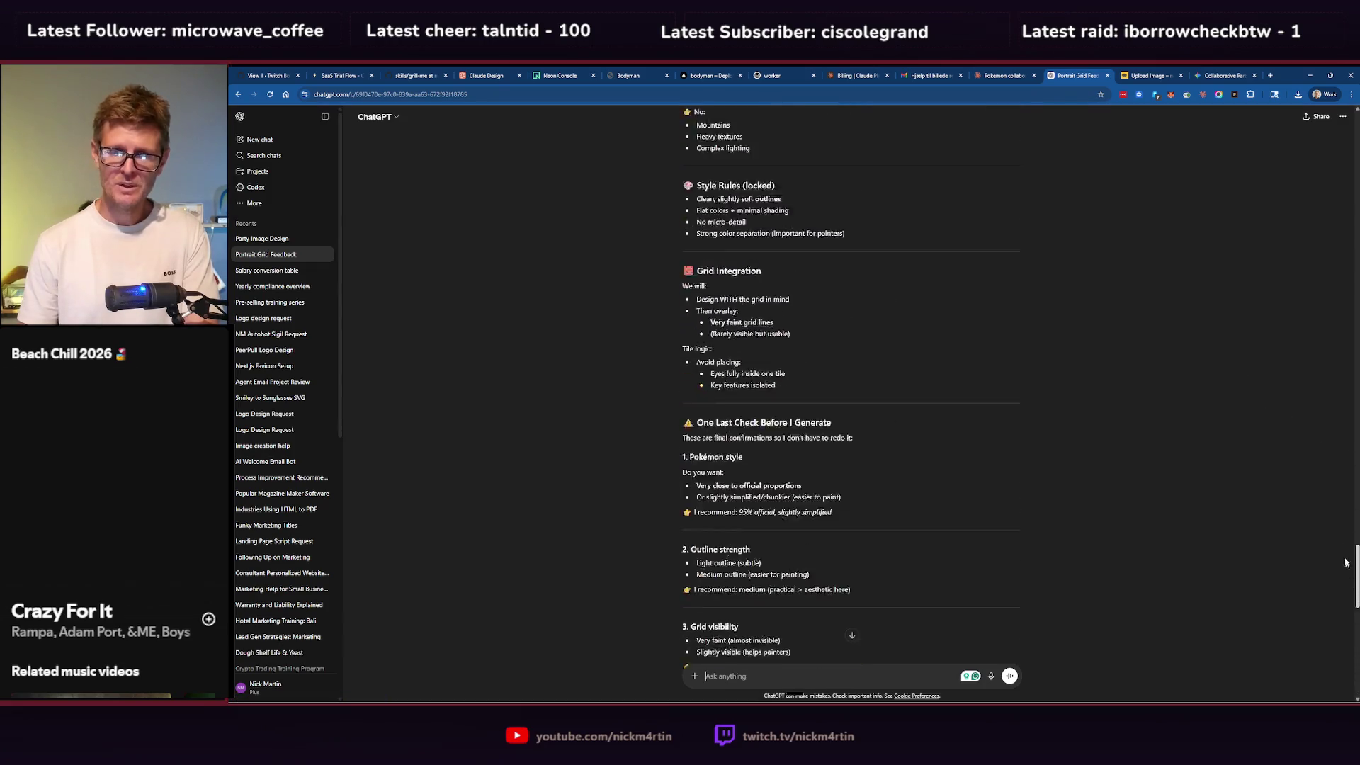
{"action": "scroll", "coordinate": [1301, 333], "scroll_direction": "up", "scroll_amount": 20}
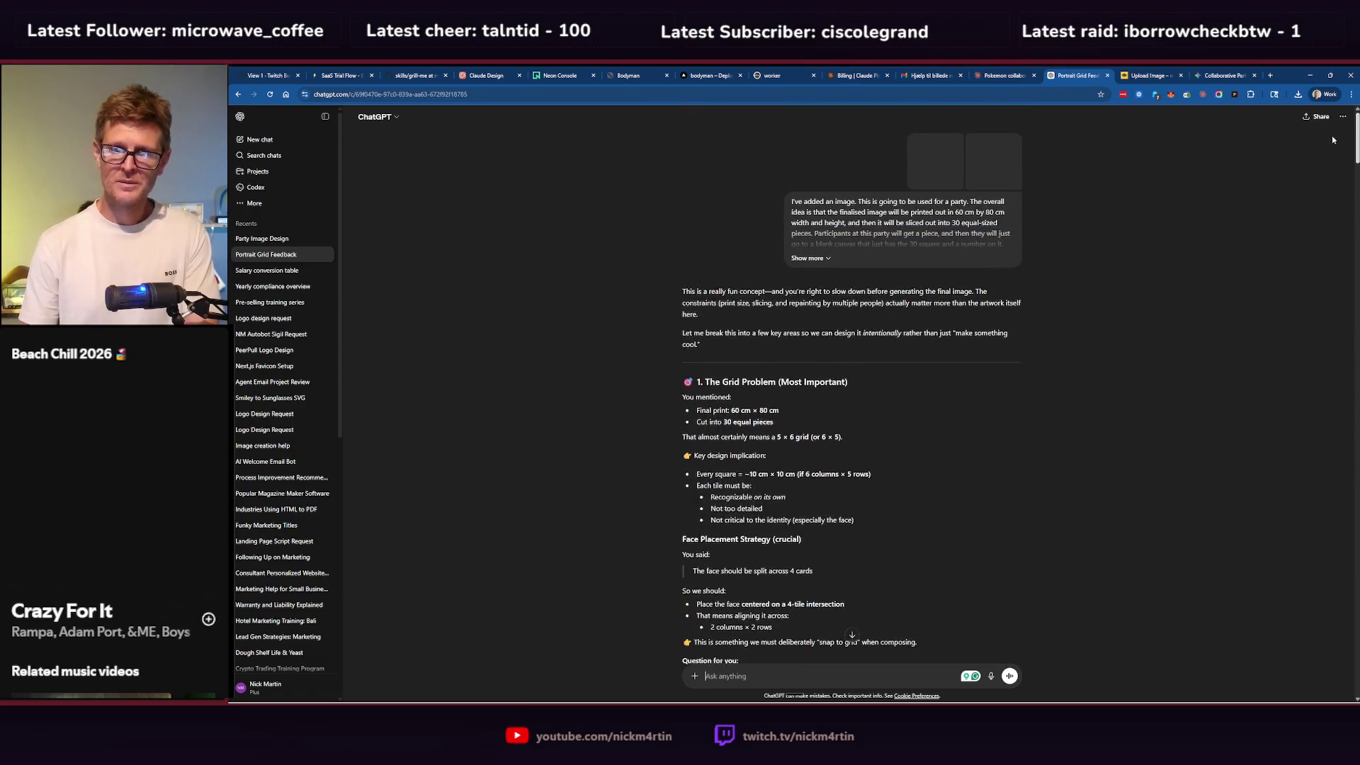
{"action": "left_click_drag", "start_coordinate": [1336, 228], "coordinate": [1340, 623]}
{"action": "scroll", "coordinate": [1114, 461], "scroll_direction": "down", "scroll_amount": 5}
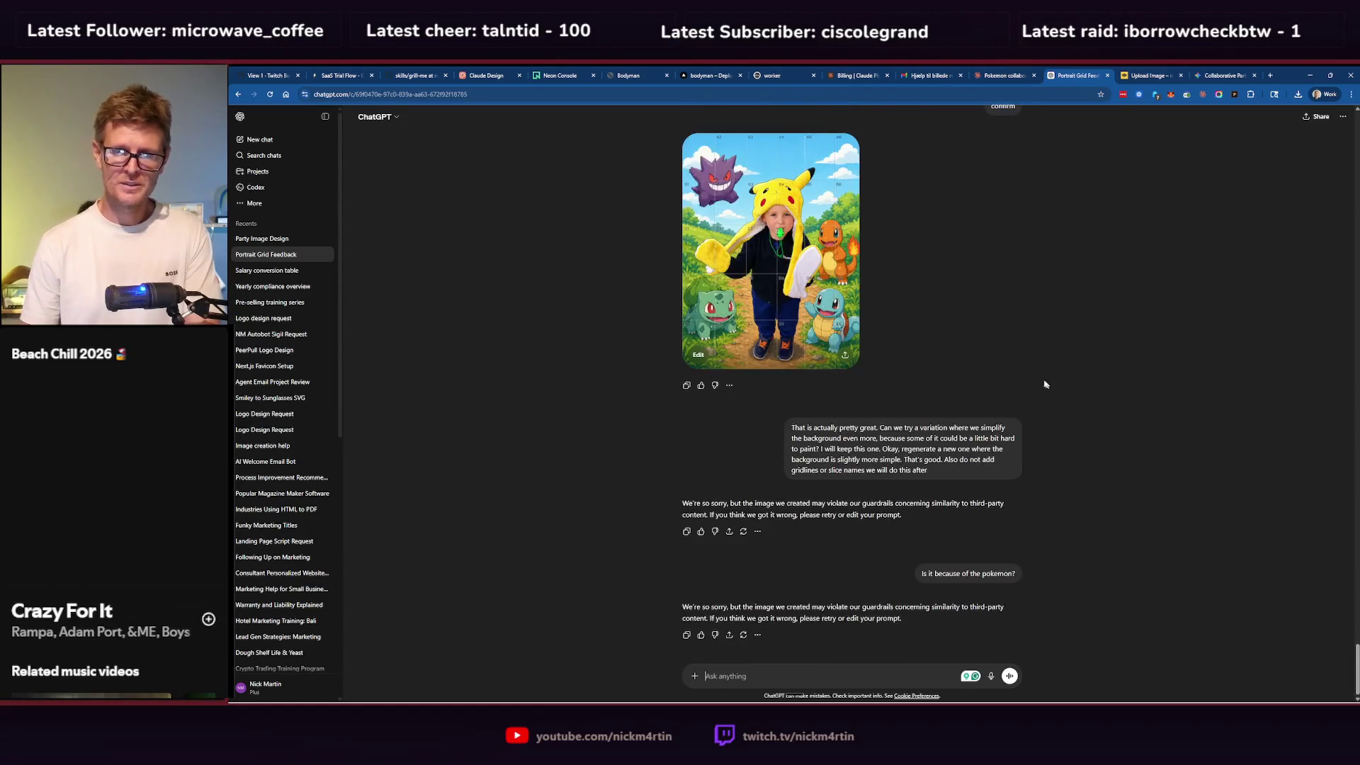
{"action": "left_click", "coordinate": [740, 242]}
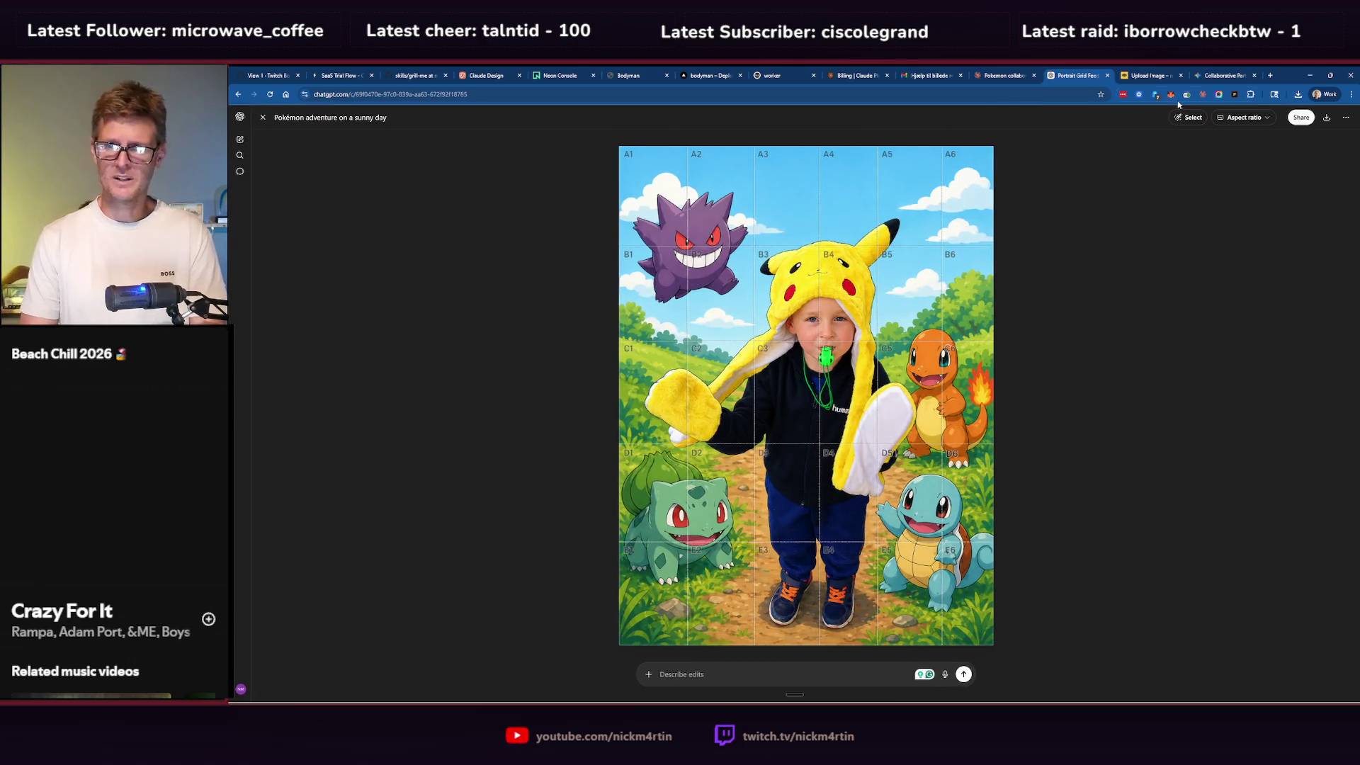
{"action": "left_click", "coordinate": [1205, 80]}
- Review Gemini's 5-by-6 slicing plan and images, then return to the full-size ChatGPT image
{"action": "scroll", "coordinate": [1078, 343], "scroll_direction": "down", "scroll_amount": 5}
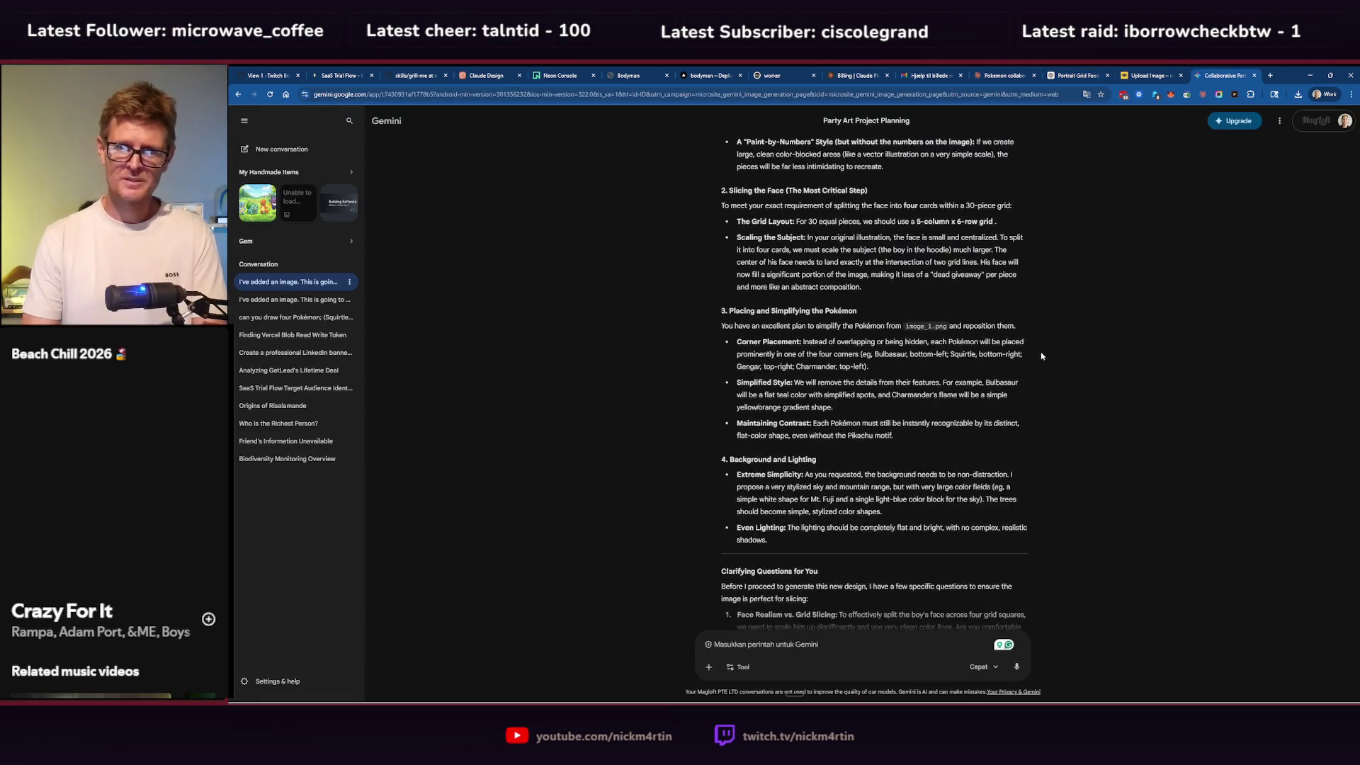
{"action": "scroll", "coordinate": [1169, 347], "scroll_direction": "down", "scroll_amount": 10}
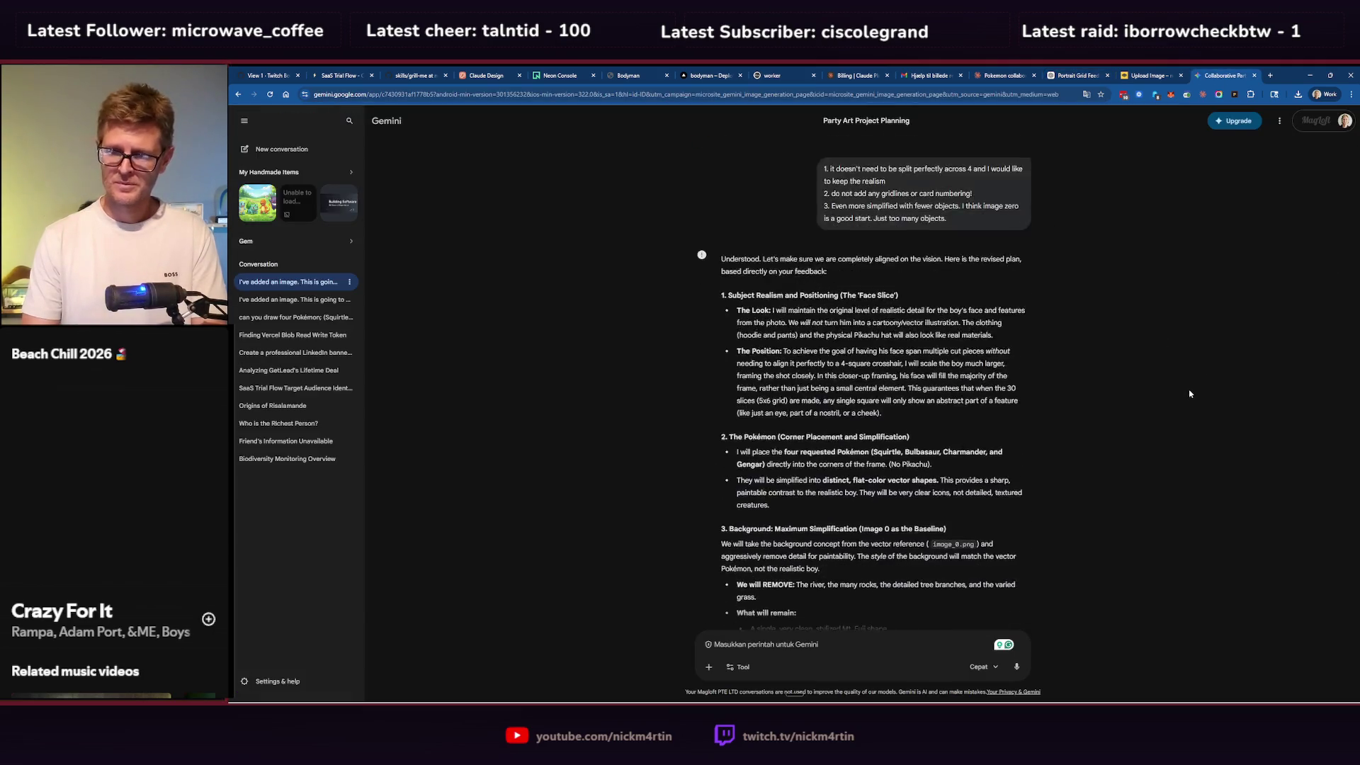
{"action": "scroll", "coordinate": [1302, 292], "scroll_direction": "down", "scroll_amount": 10}
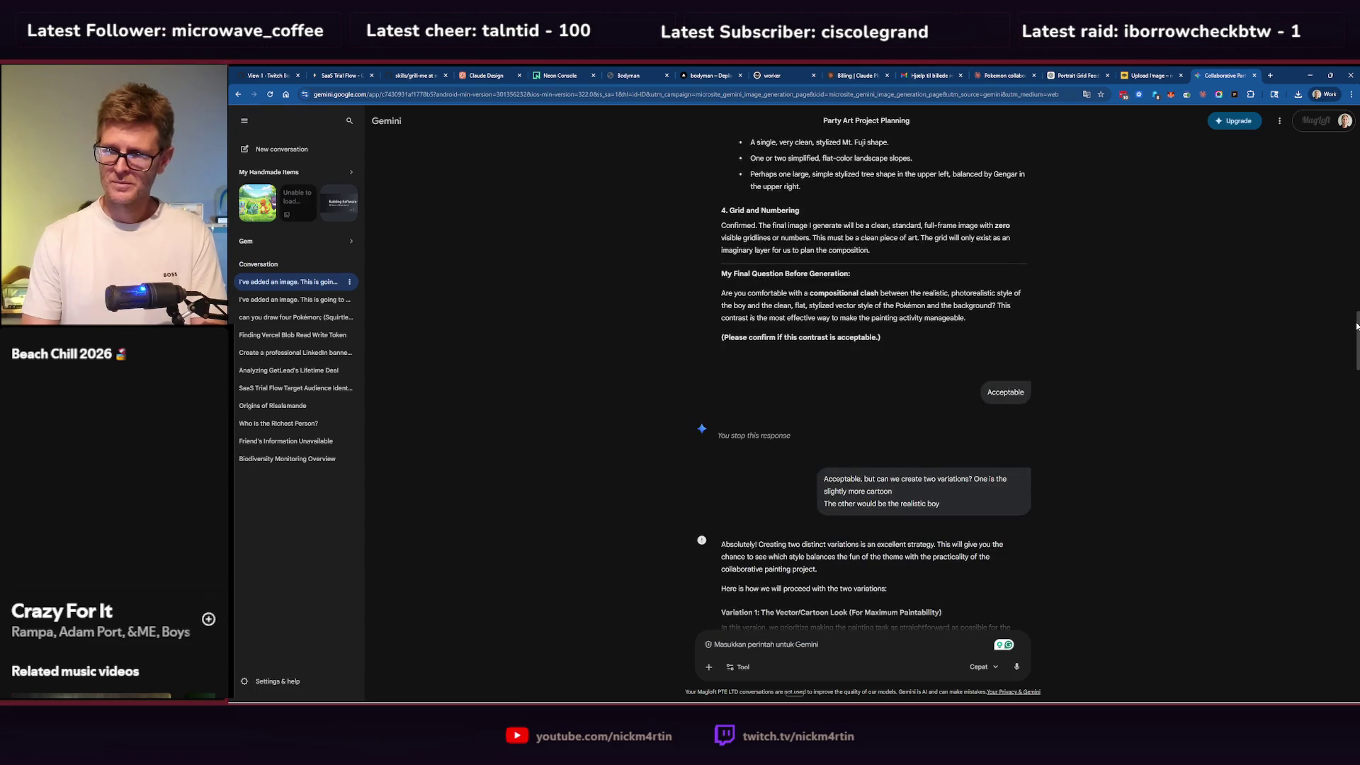
{"action": "scroll", "coordinate": [1084, 373], "scroll_direction": "up", "scroll_amount": 6}
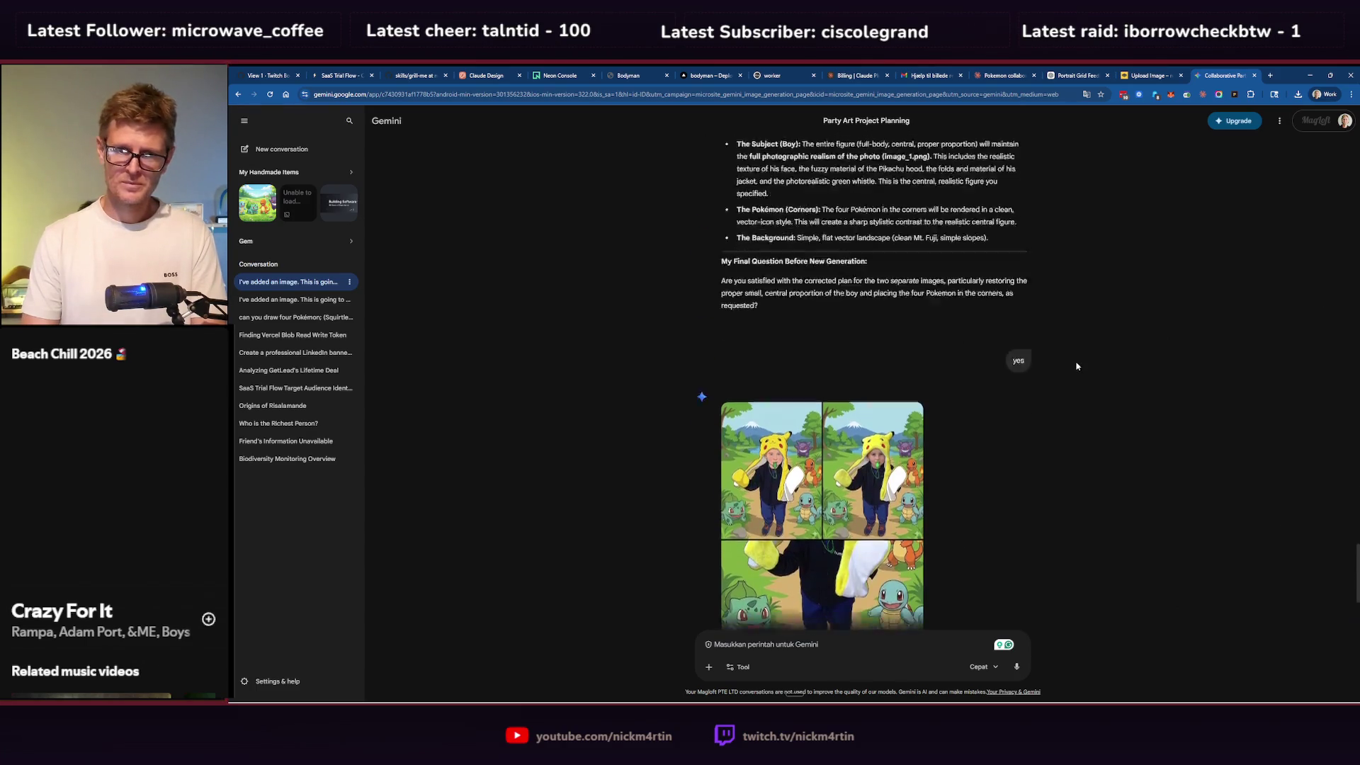
{"action": "scroll", "coordinate": [1077, 366], "scroll_direction": "up", "scroll_amount": 10}
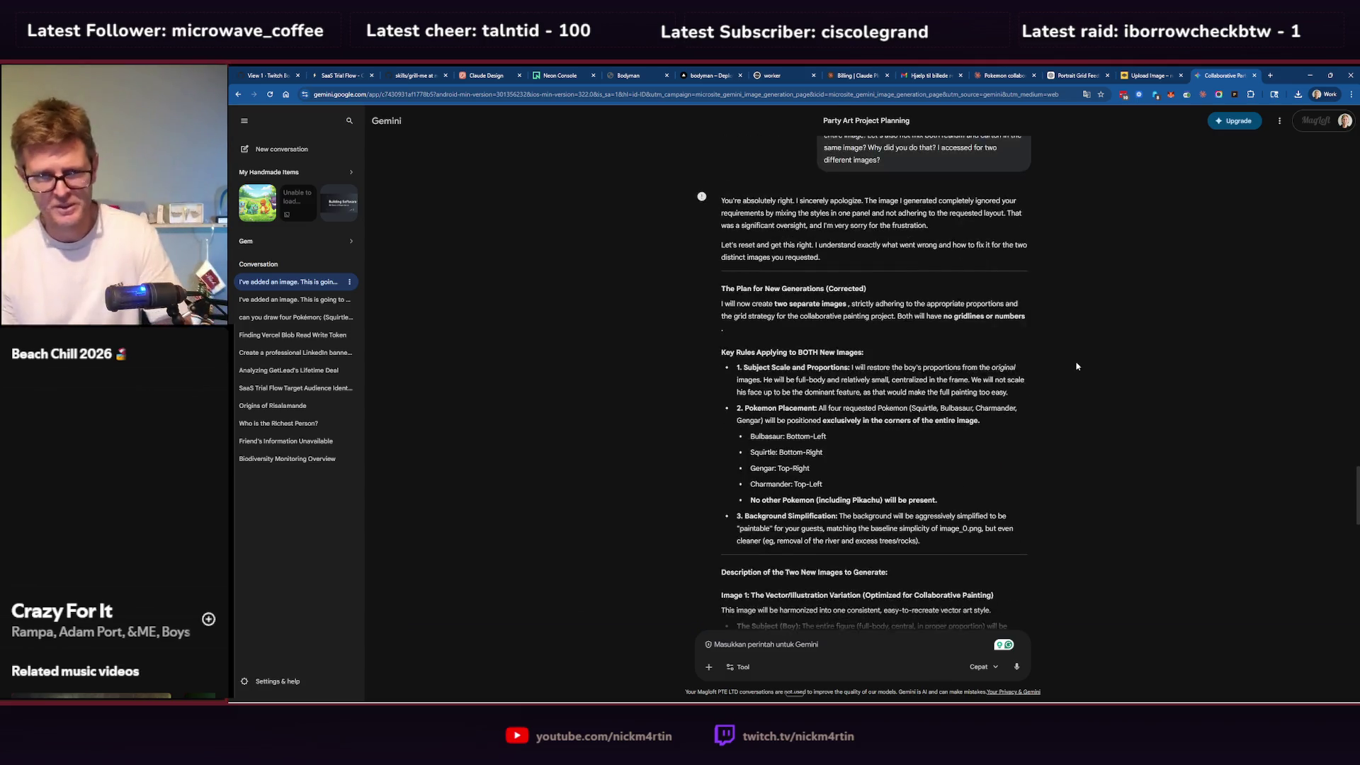
{"action": "scroll", "coordinate": [1067, 367], "scroll_direction": "up", "scroll_amount": 2}
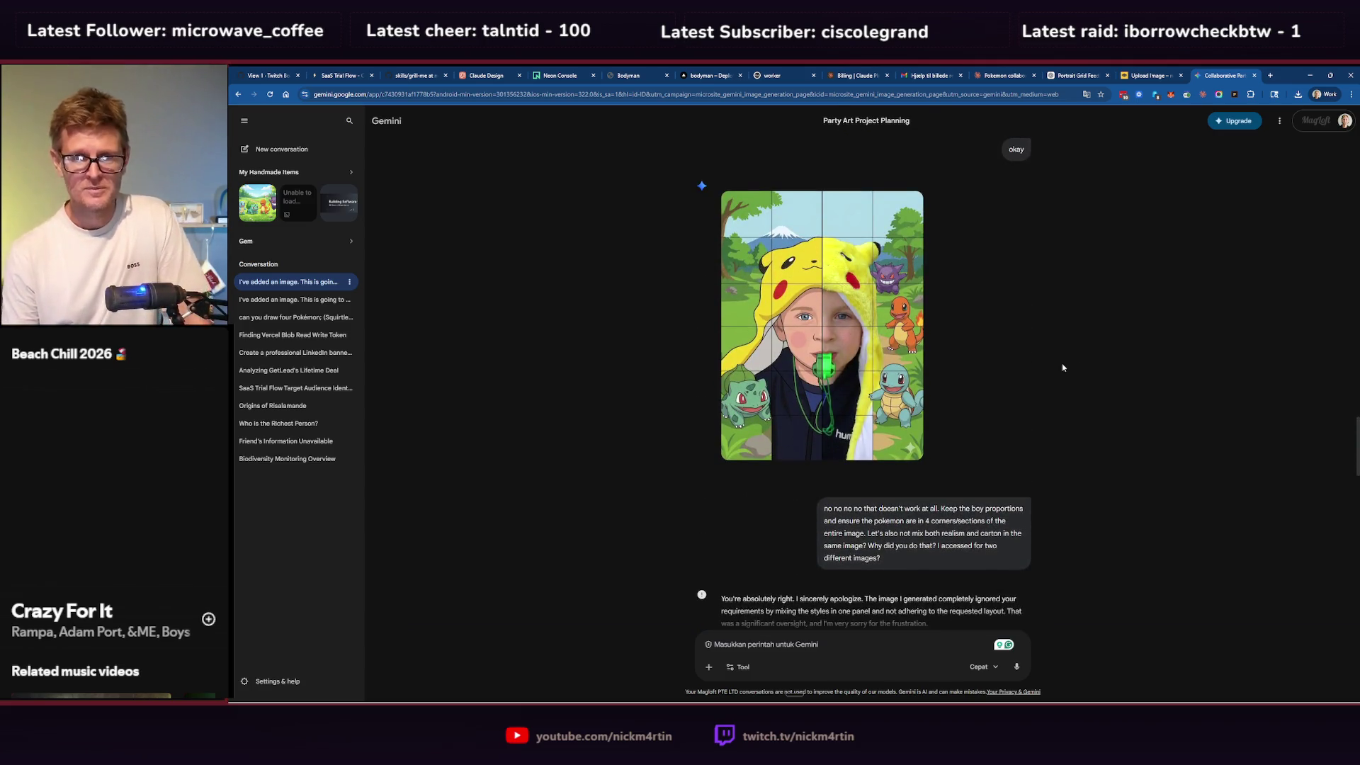
{"action": "scroll", "coordinate": [1102, 316], "scroll_direction": "down", "scroll_amount": 3}
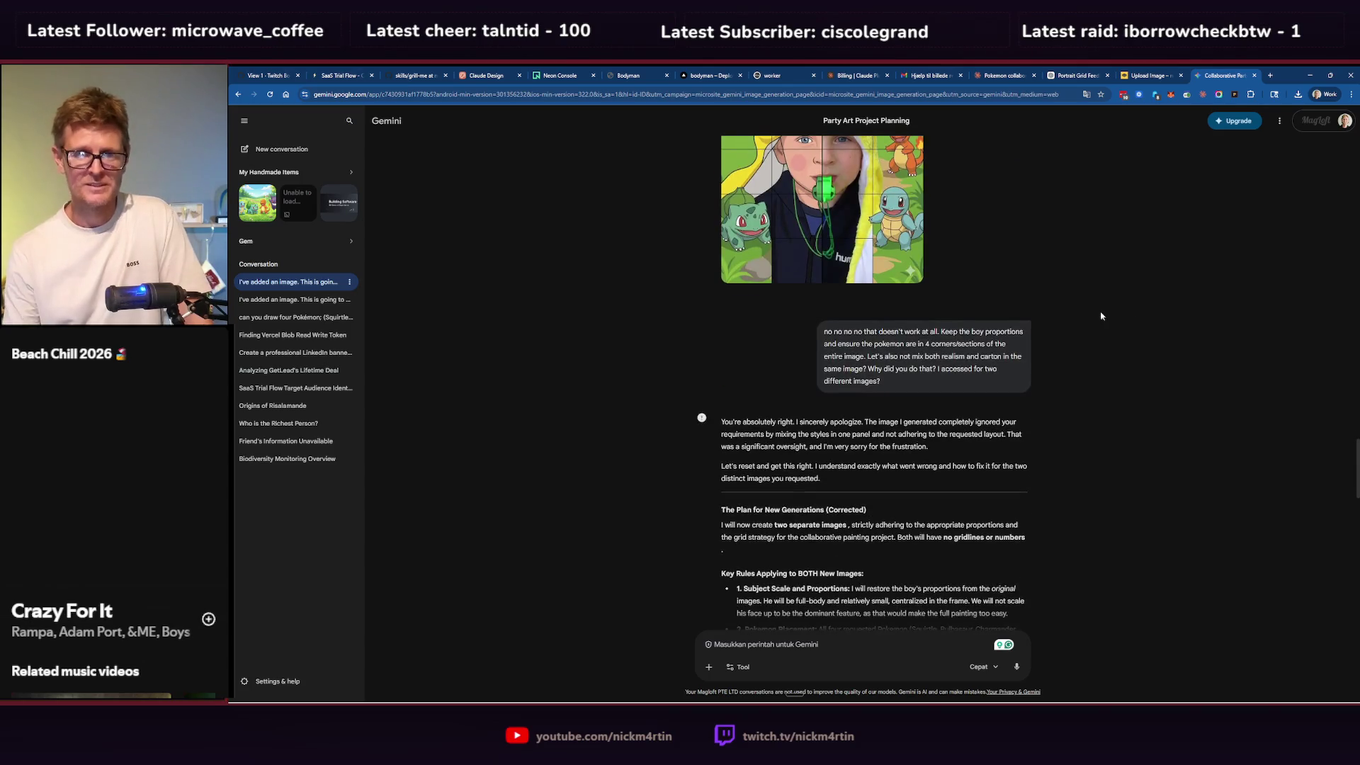
{"action": "scroll", "coordinate": [1100, 316], "scroll_direction": "down", "scroll_amount": 3}
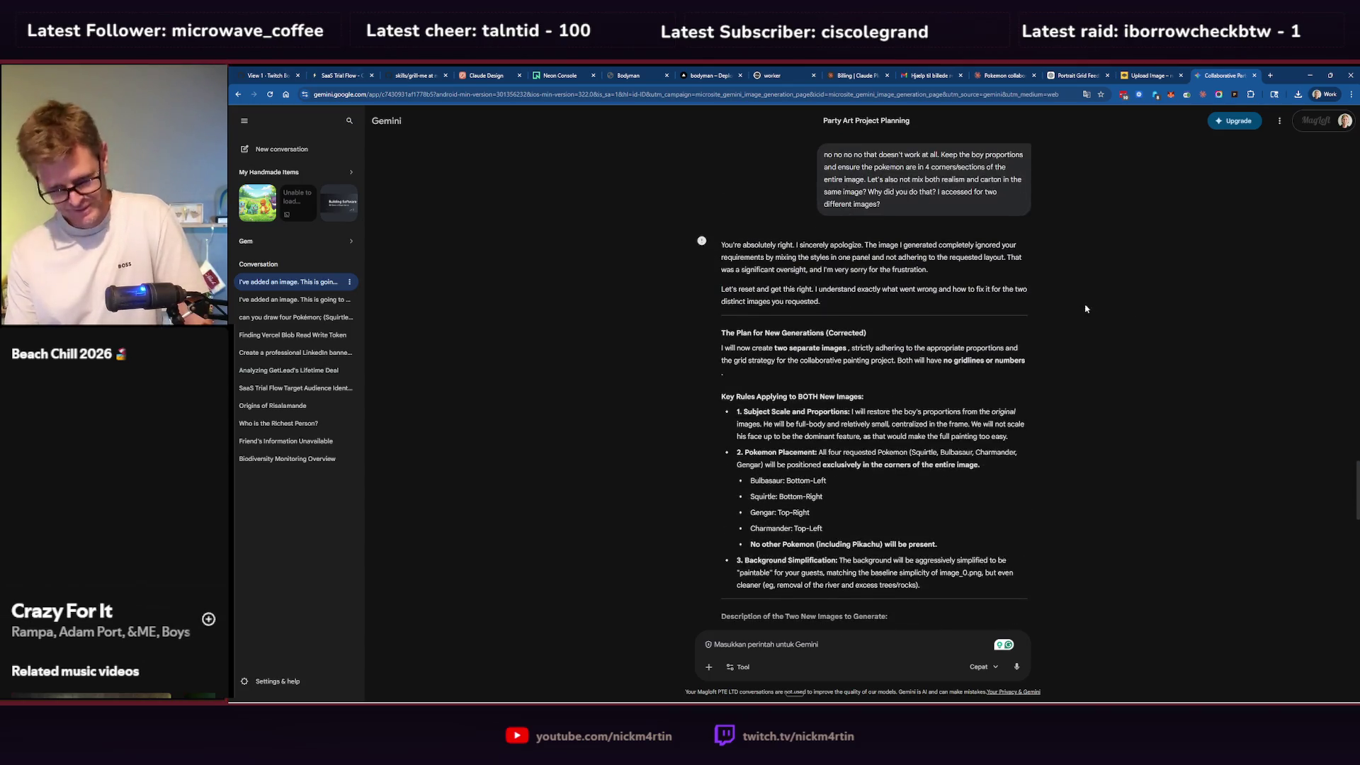
{"action": "left_click", "coordinate": [1070, 77]}
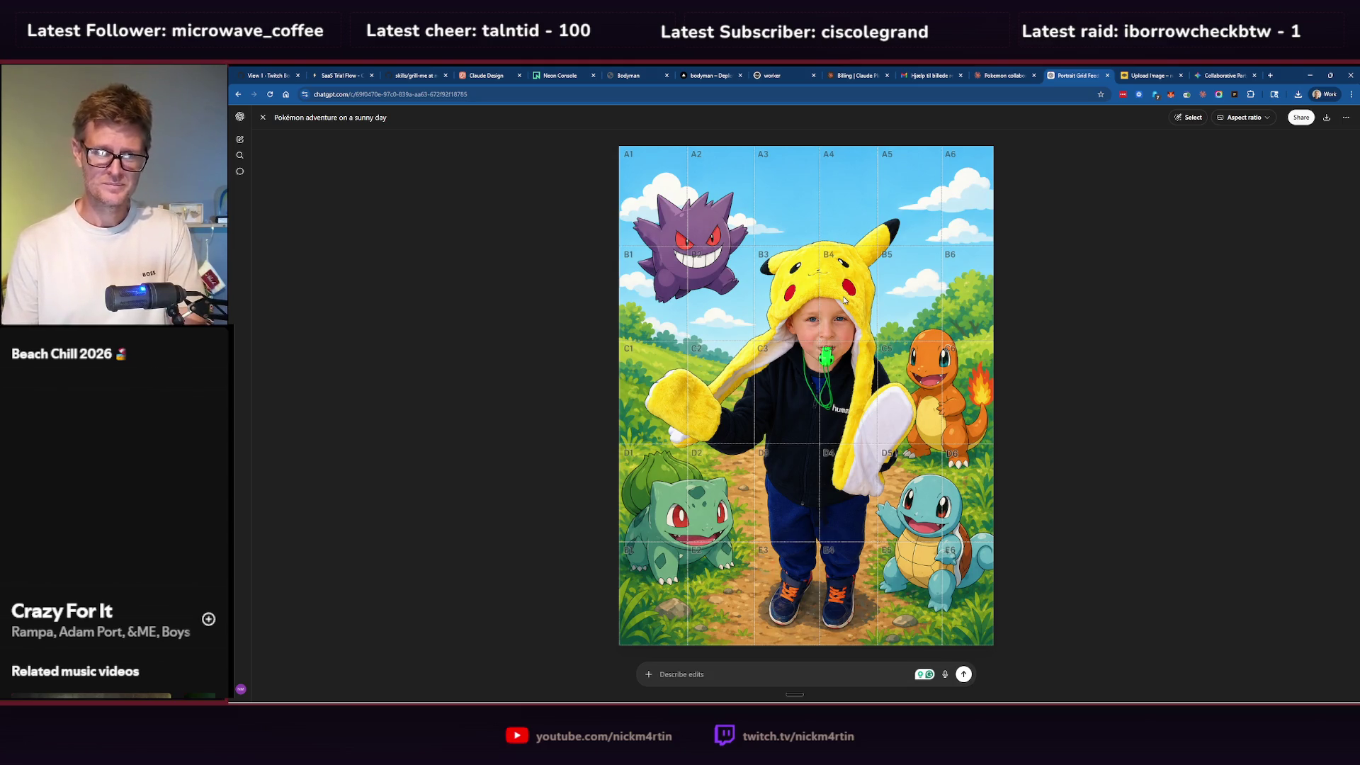
- Save the gridded 'Pokémon adventure on a sunny day' image to disk as gpt.png
{"action": "right_click", "coordinate": [845, 300]}
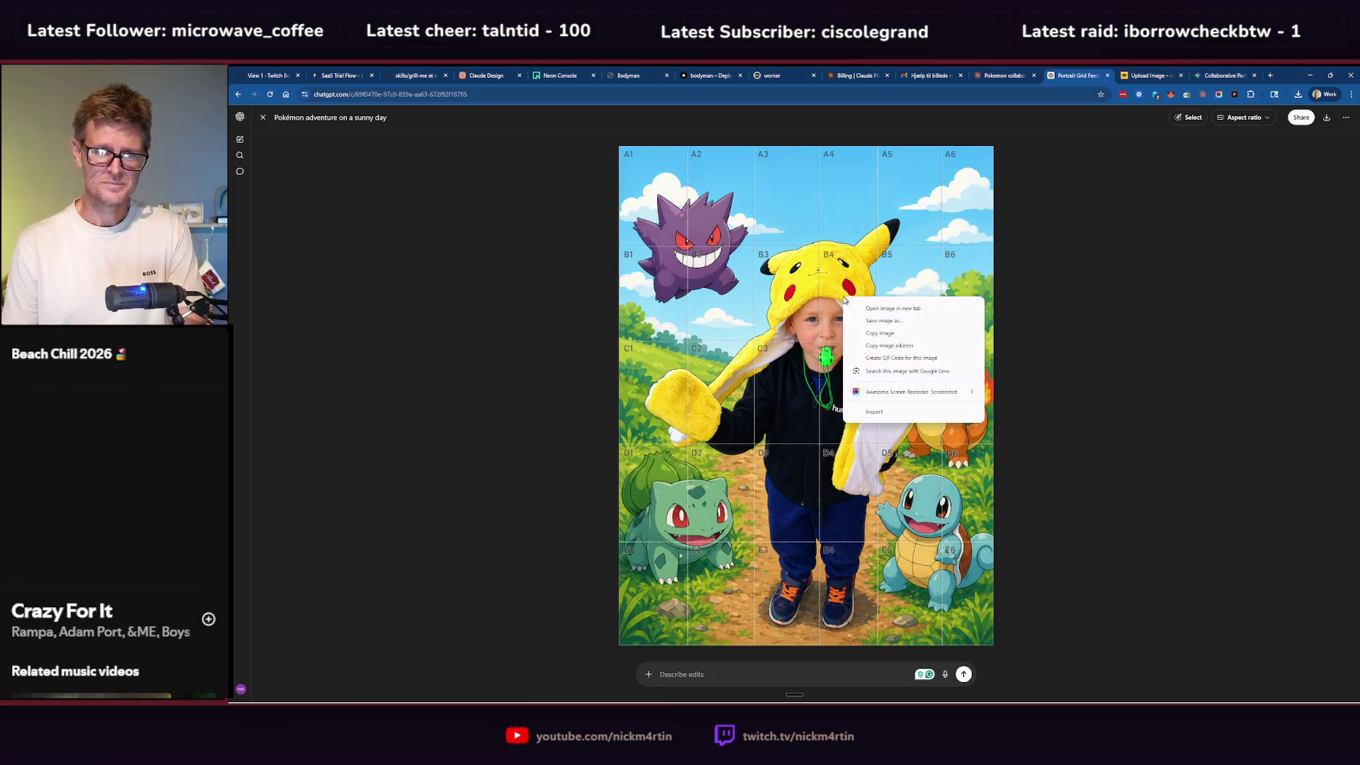
{"action": "left_click", "coordinate": [1091, 290]}
{"action": "right_click", "coordinate": [891, 383]}
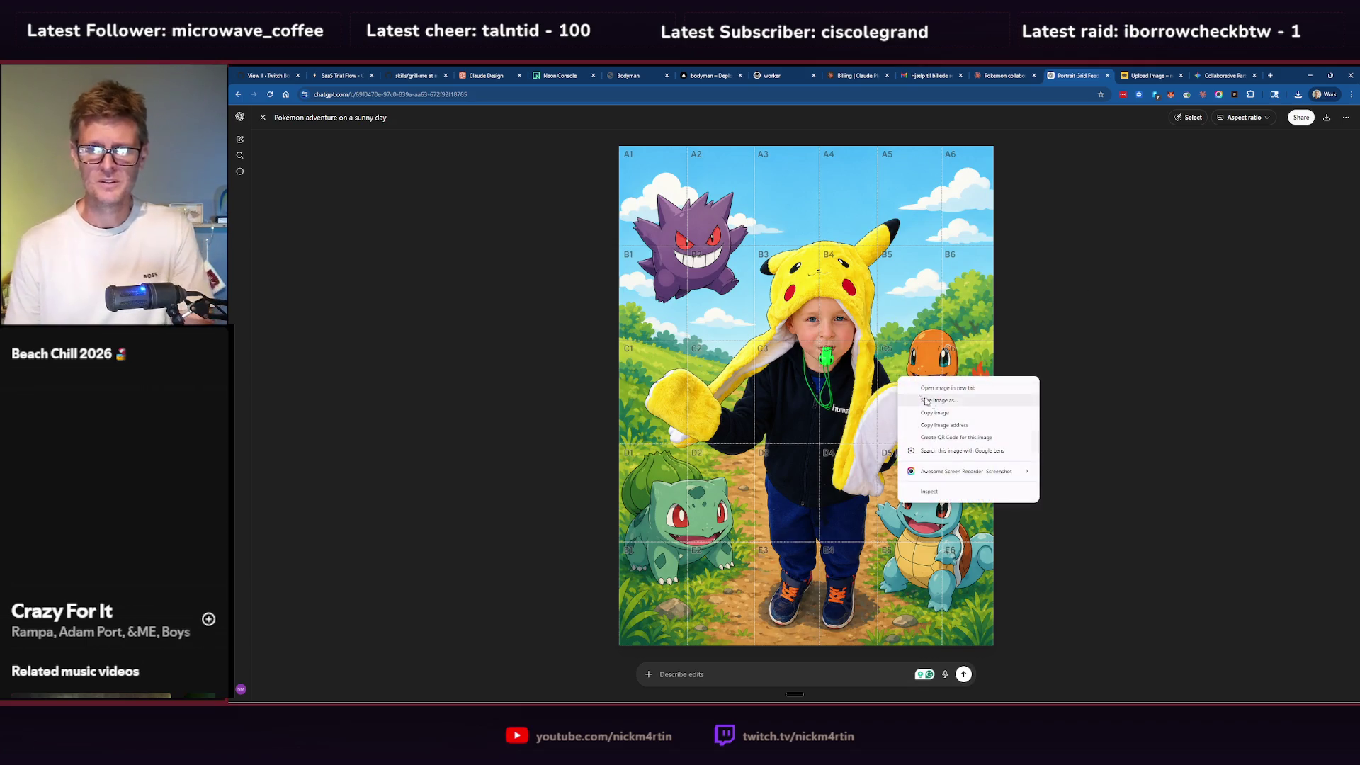
{"action": "left_click", "coordinate": [946, 401]}
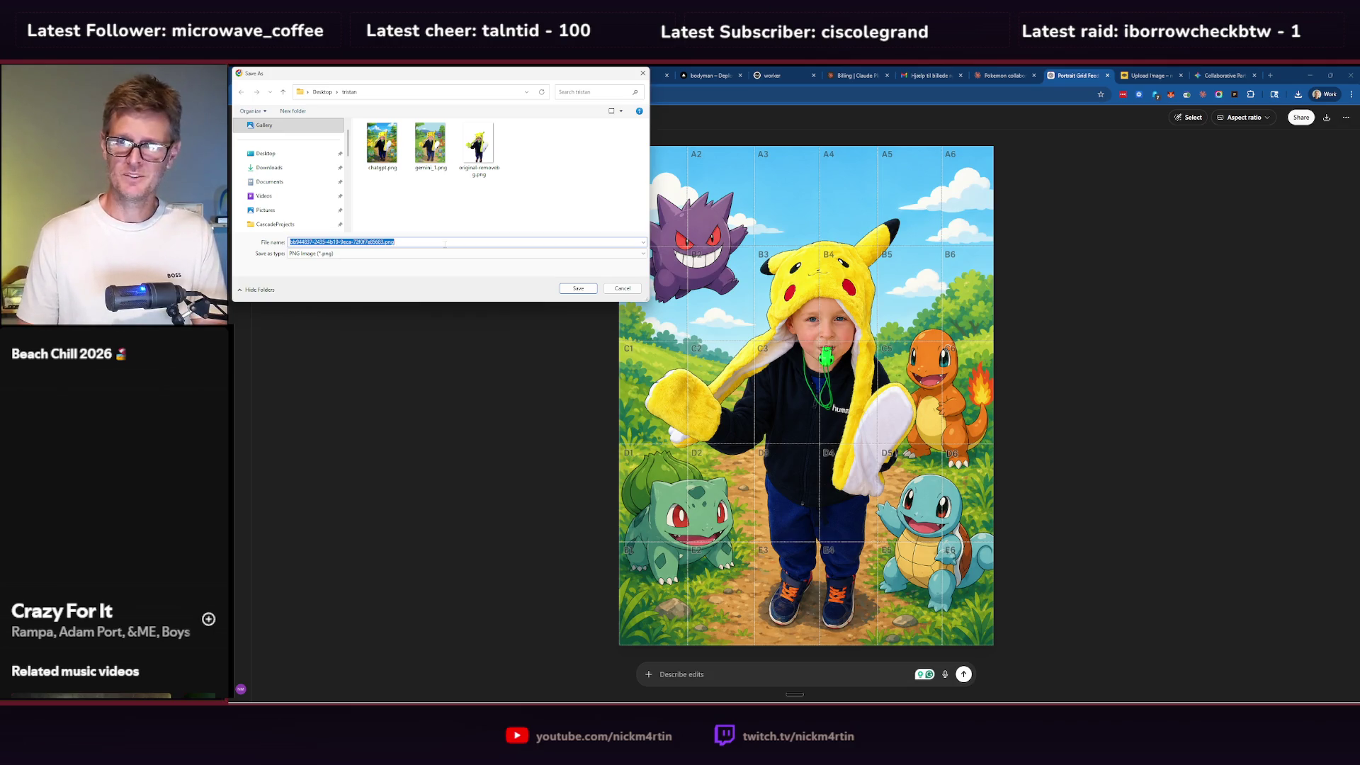
{"action": "type", "text": "gpt"}
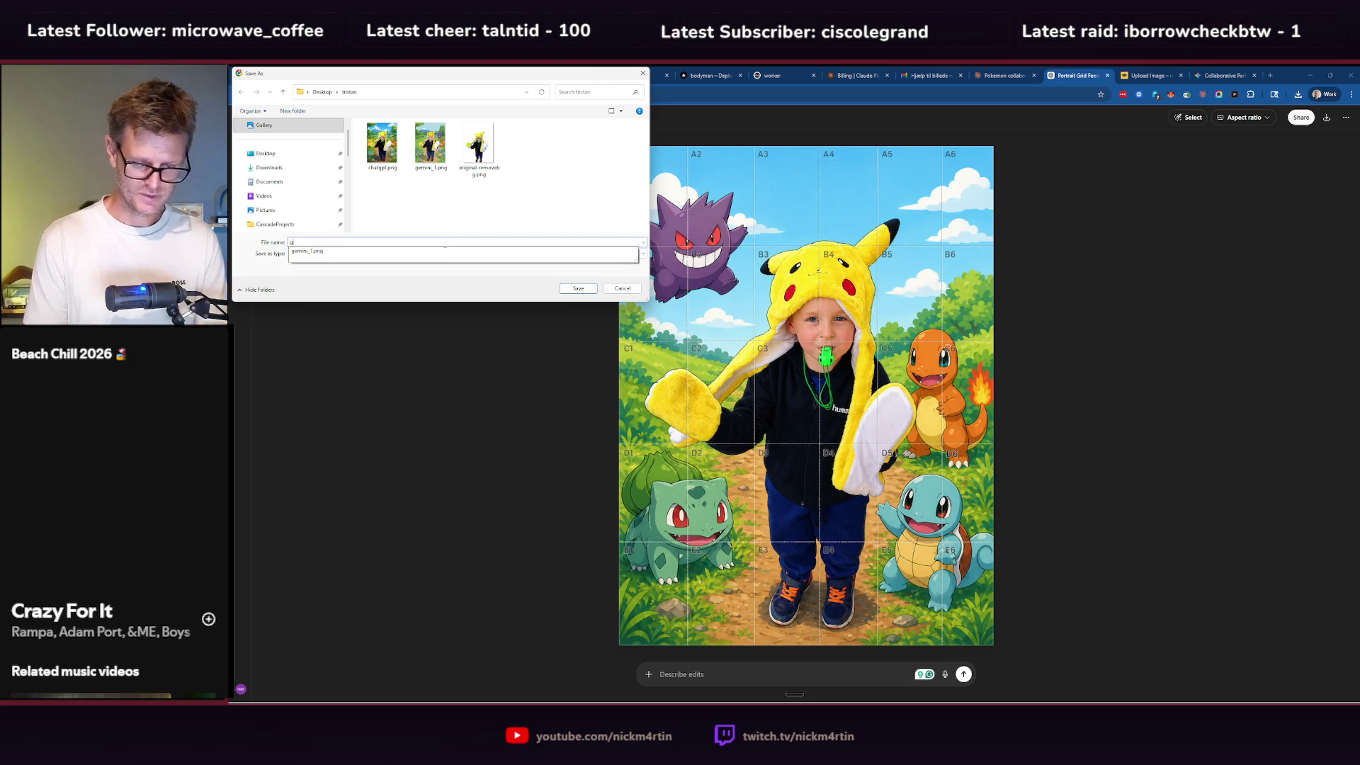
{"action": "key", "text": "Return"}
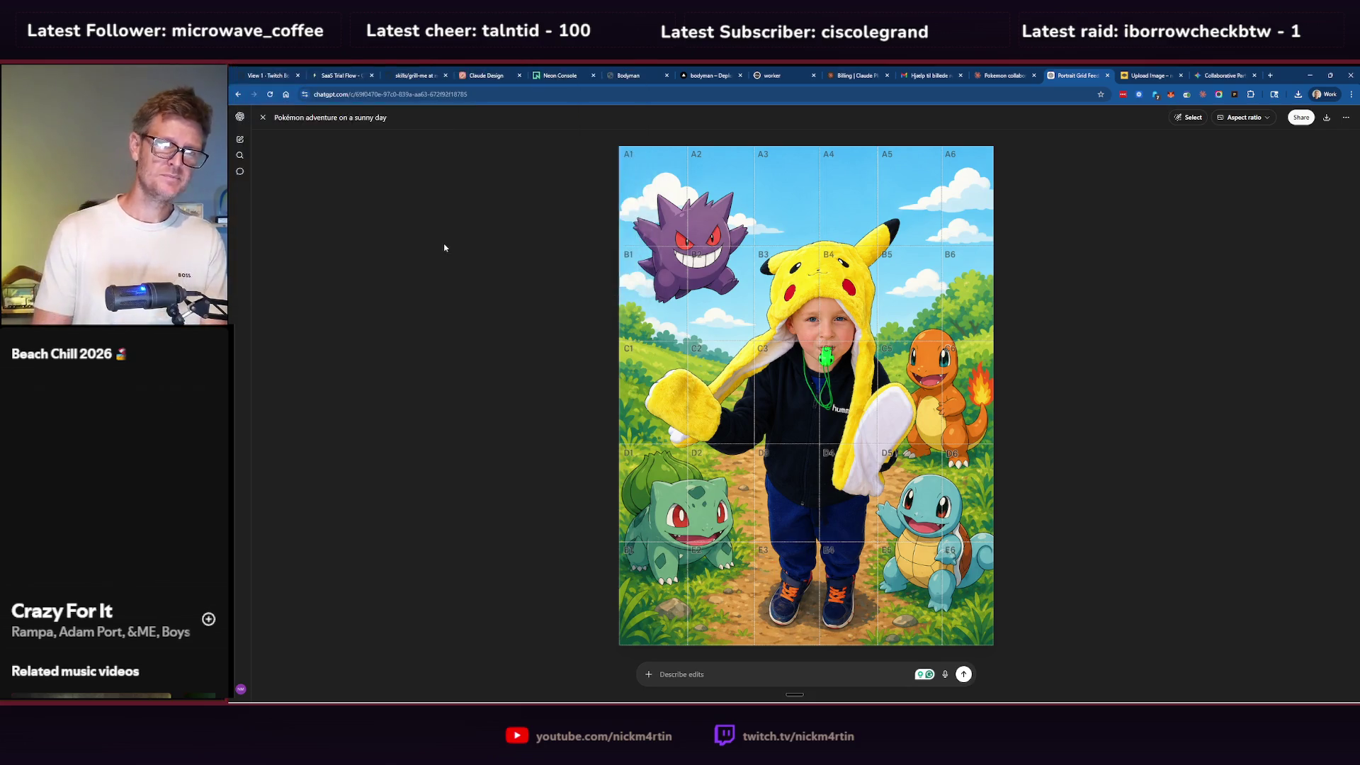
- Back in Gemini, start a new conversation and dismiss the Deep Research promotion
{"action": "left_click", "coordinate": [1201, 78]}
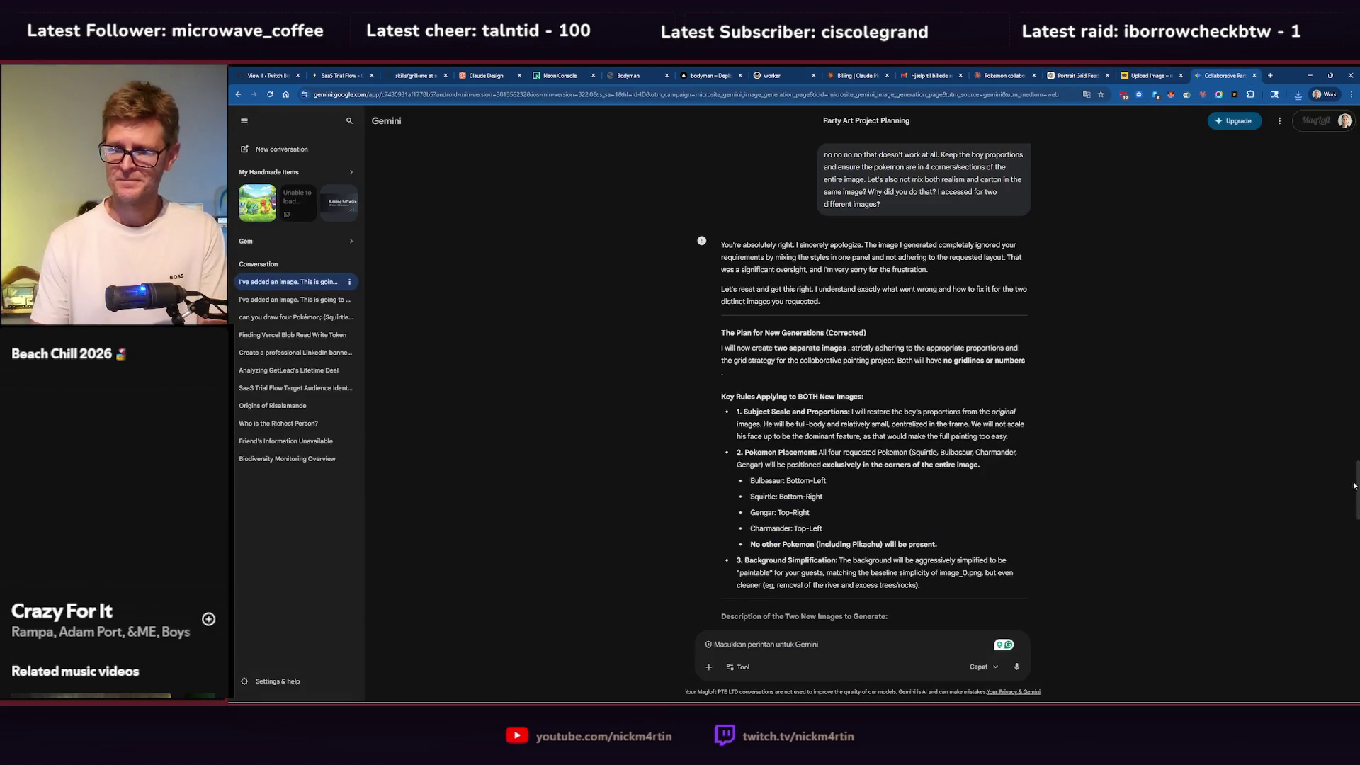
{"action": "scroll", "coordinate": [1170, 232], "scroll_direction": "up", "scroll_amount": 15}
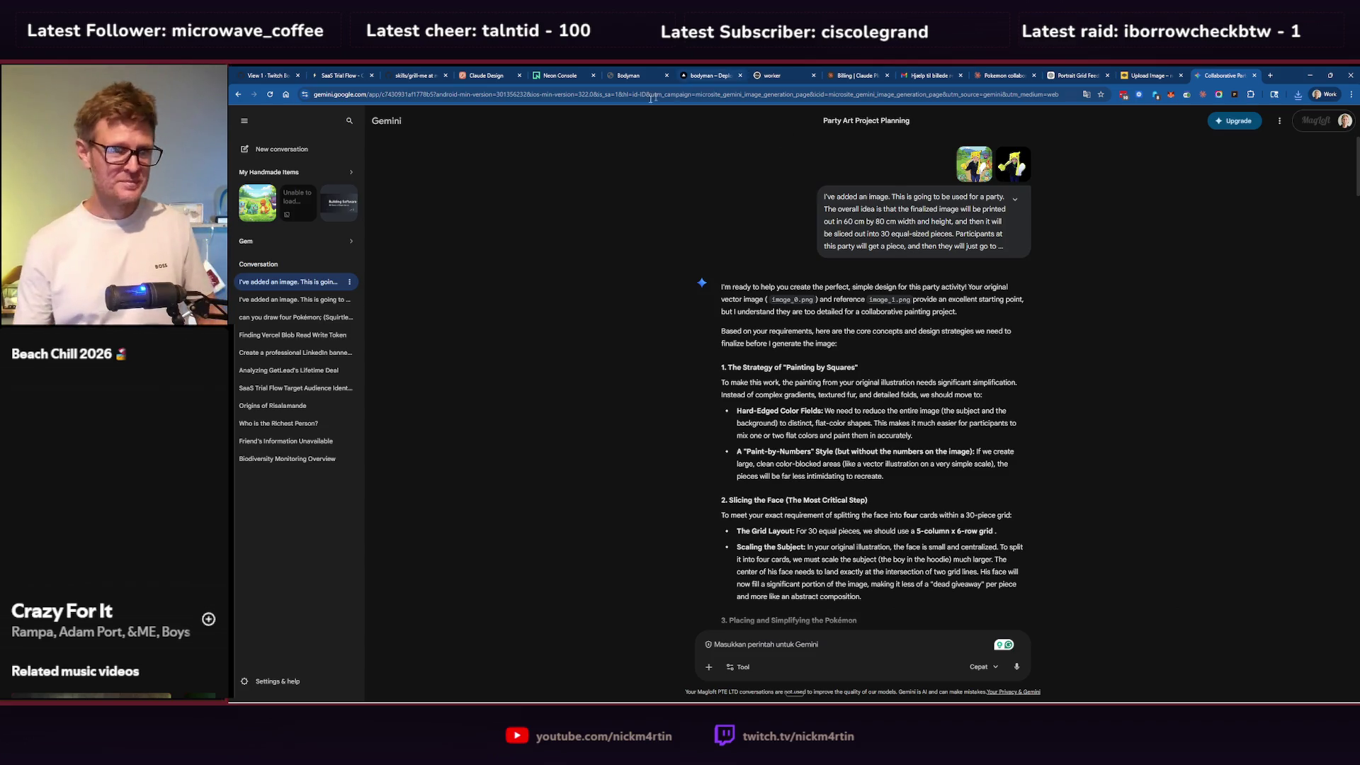
{"action": "left_click", "coordinate": [283, 150]}
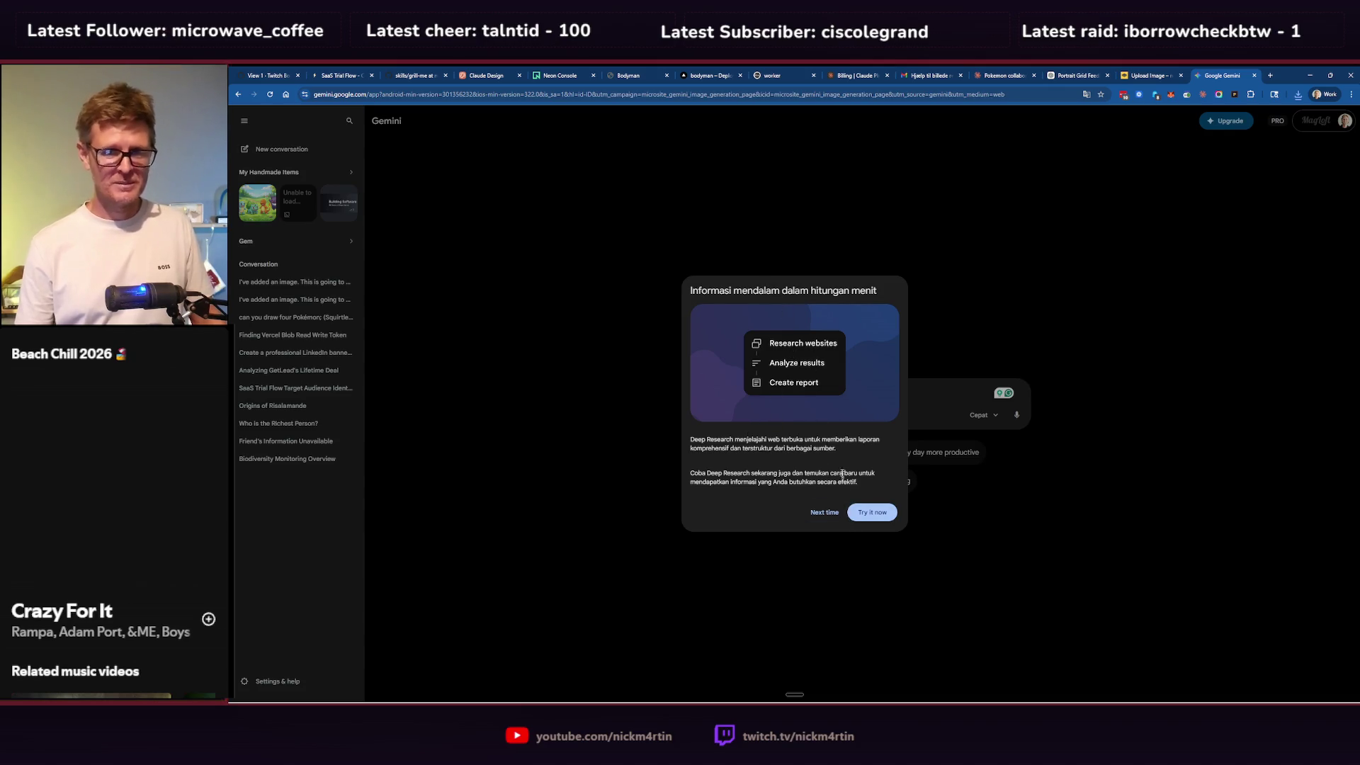
{"action": "left_click", "coordinate": [823, 513]}
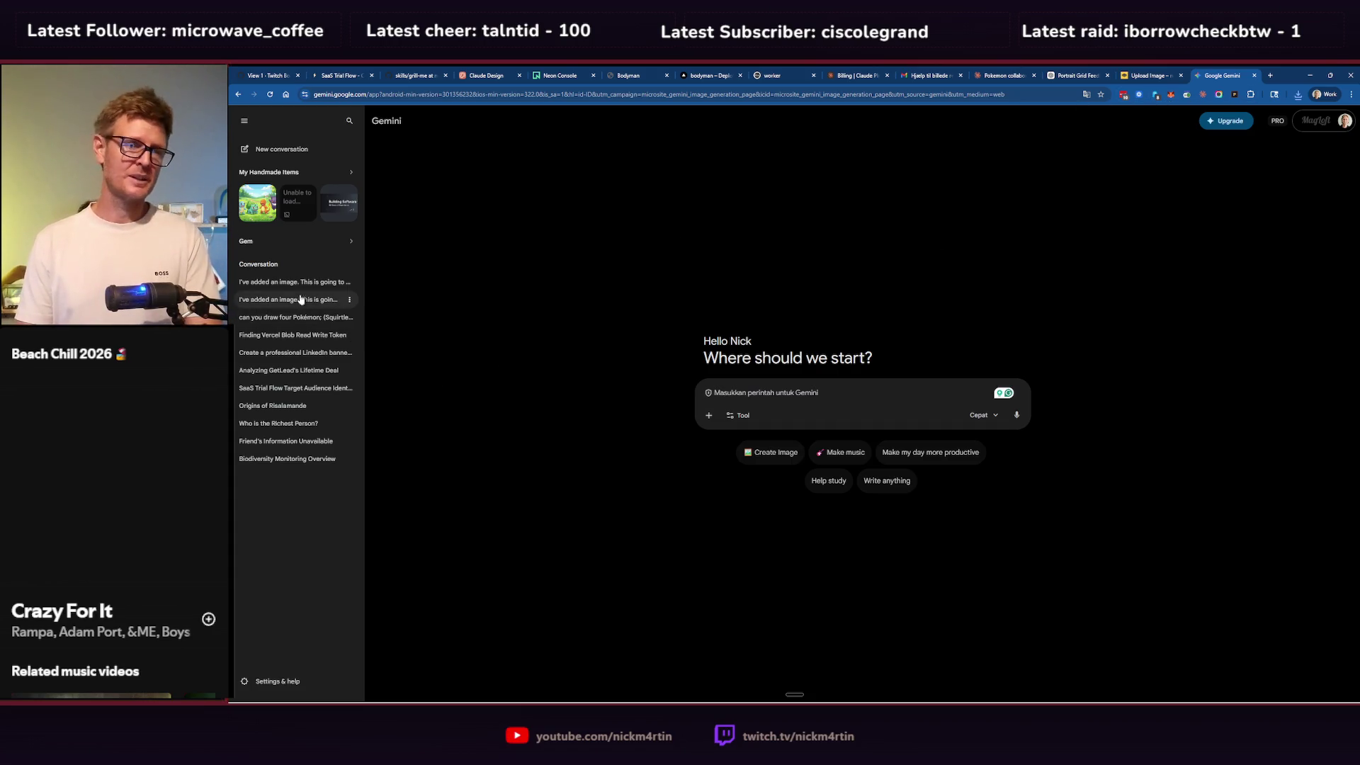
- Copy the first prompt from the Collaborative Party Art Project Design chat, then start a new conversation
{"action": "left_click", "coordinate": [270, 287]}
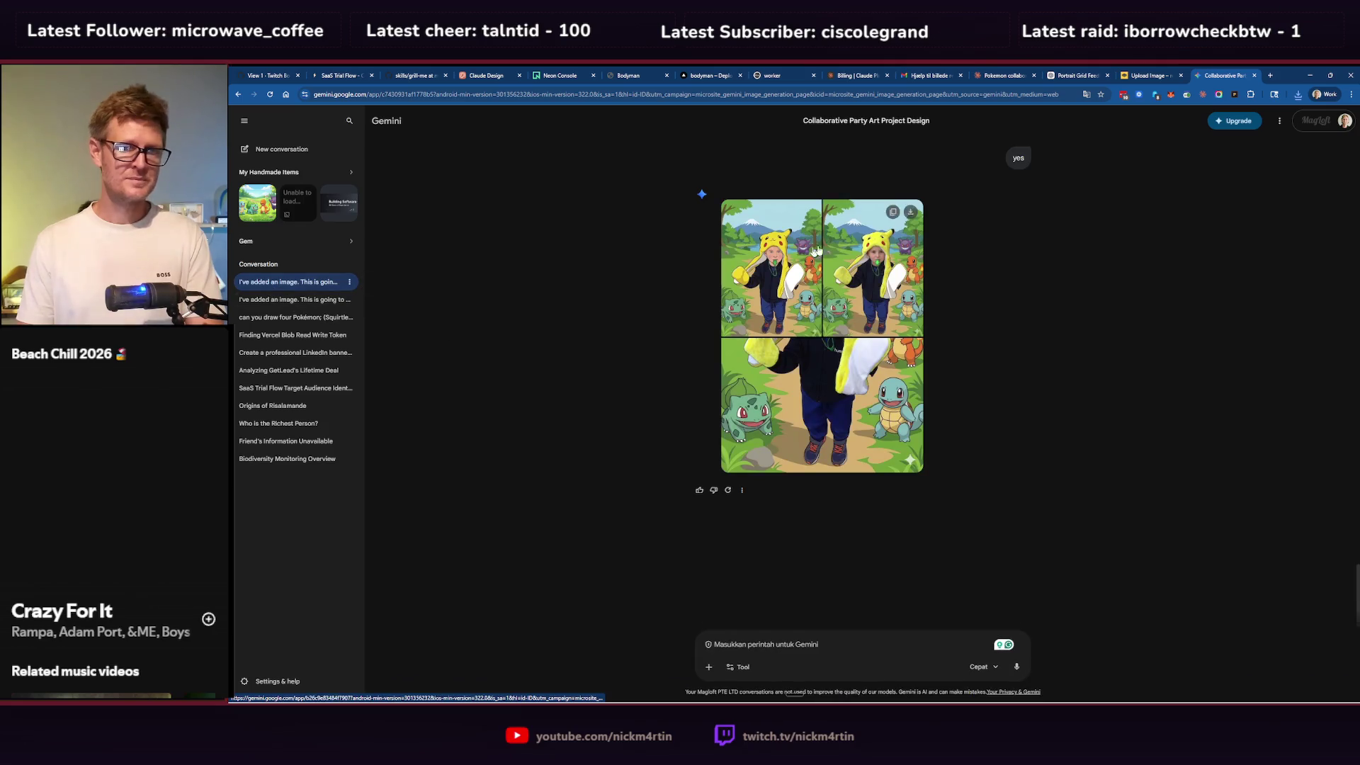
{"action": "left_click_drag", "start_coordinate": [1356, 581], "coordinate": [1356, 167]}
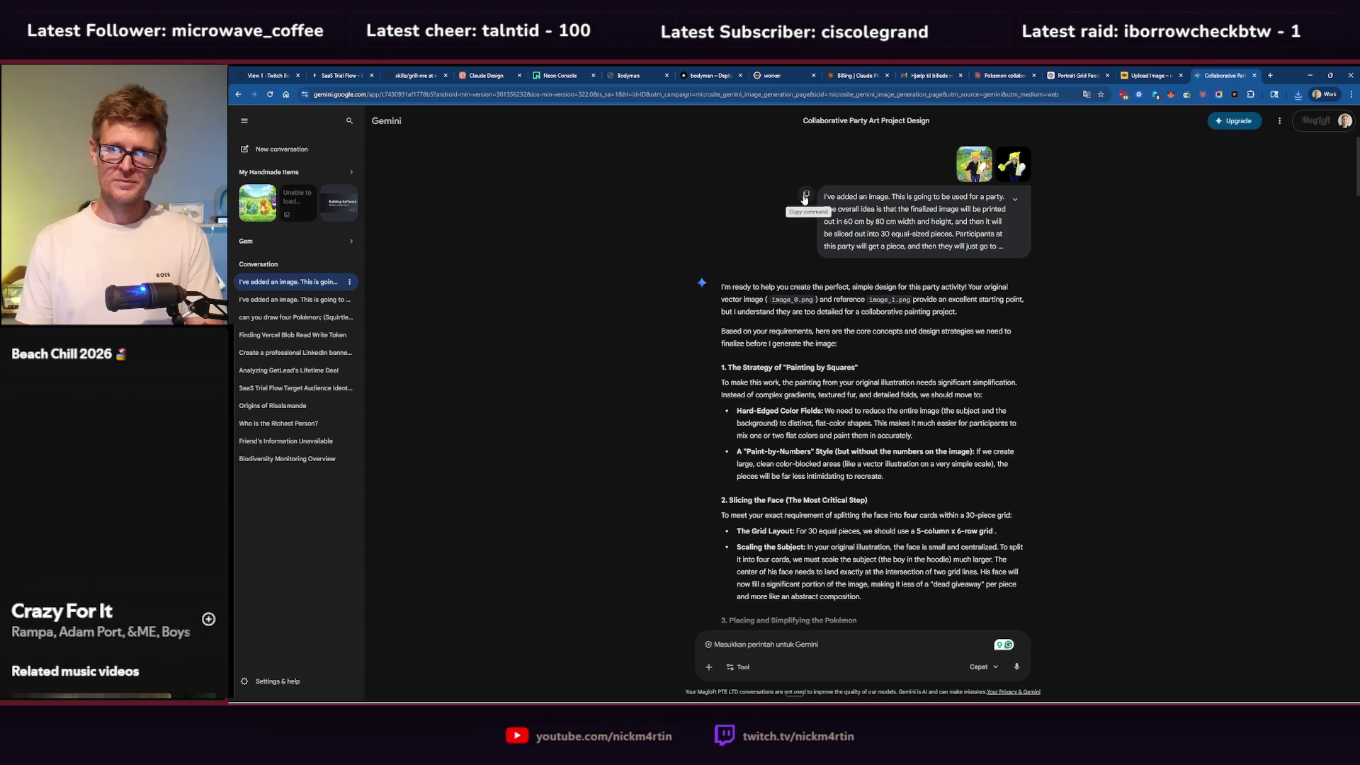
{"action": "left_click", "coordinate": [806, 193]}
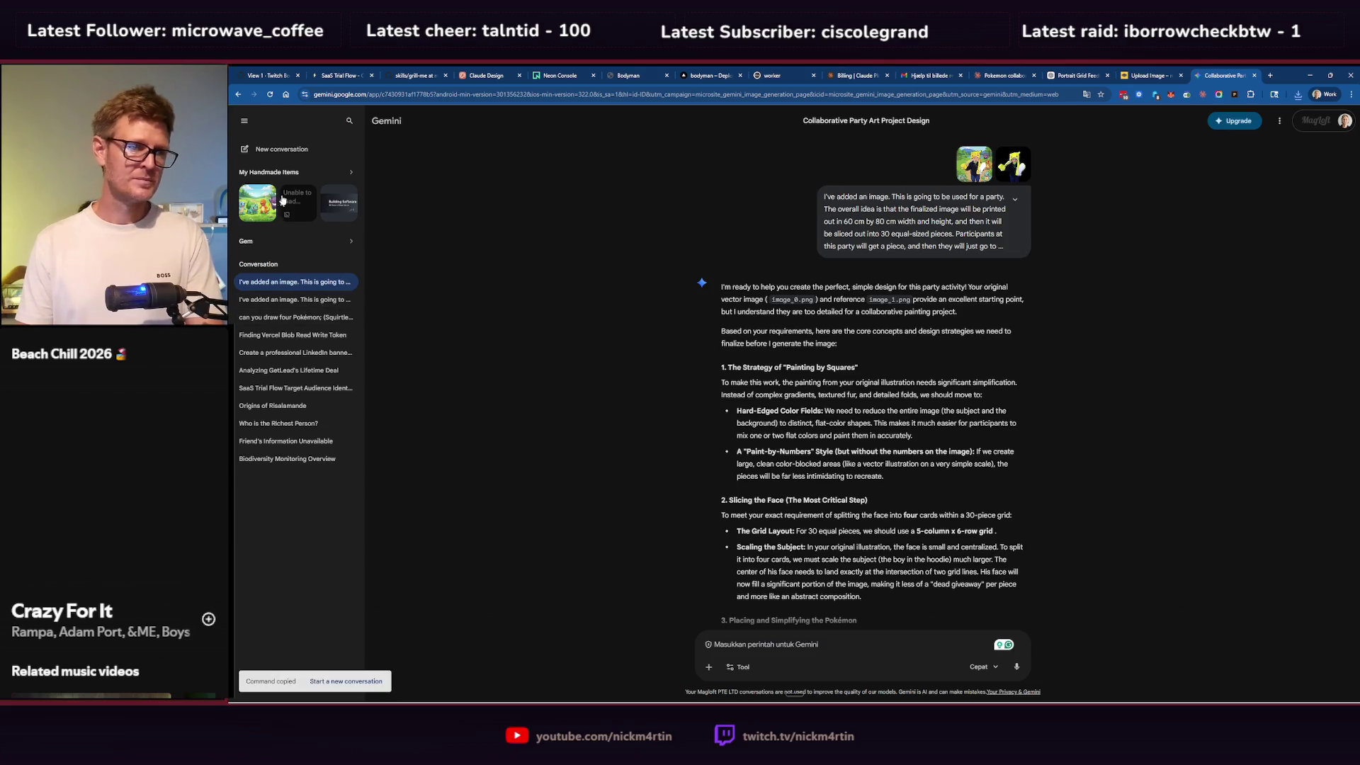
{"action": "left_click", "coordinate": [280, 149]}
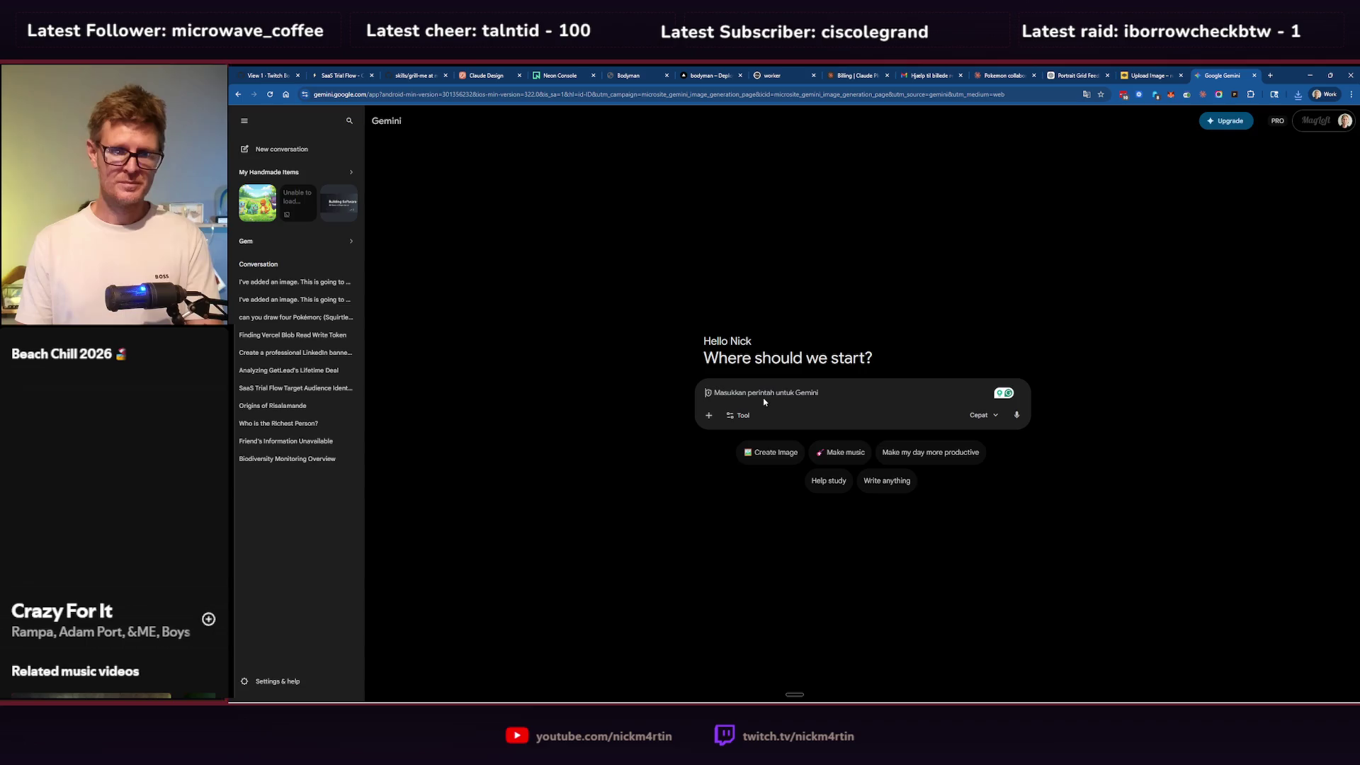
- Paste the party-art prompt and attach original-removebg.png and gpt.png to the message
{"action": "key", "text": "ctrl+v"}
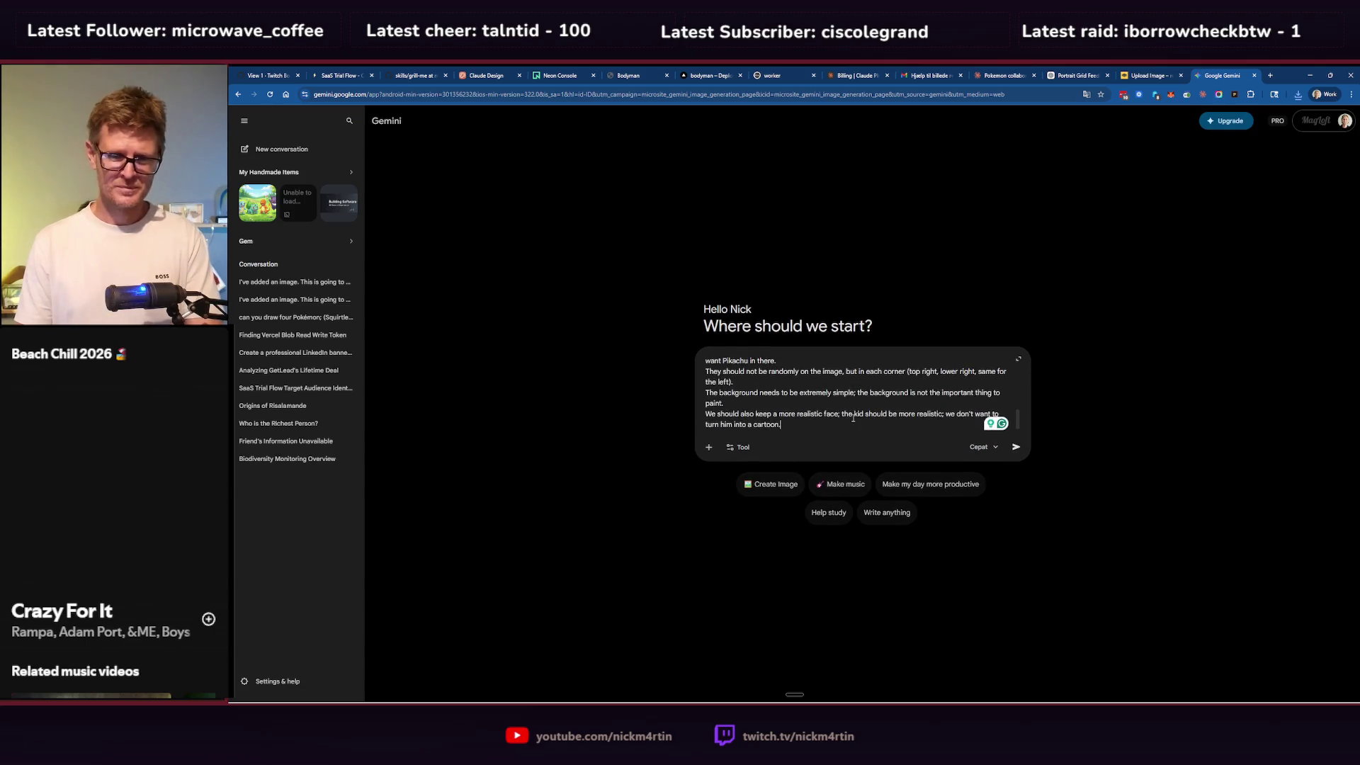
{"action": "scroll", "coordinate": [853, 411], "scroll_direction": "up", "scroll_amount": 1}
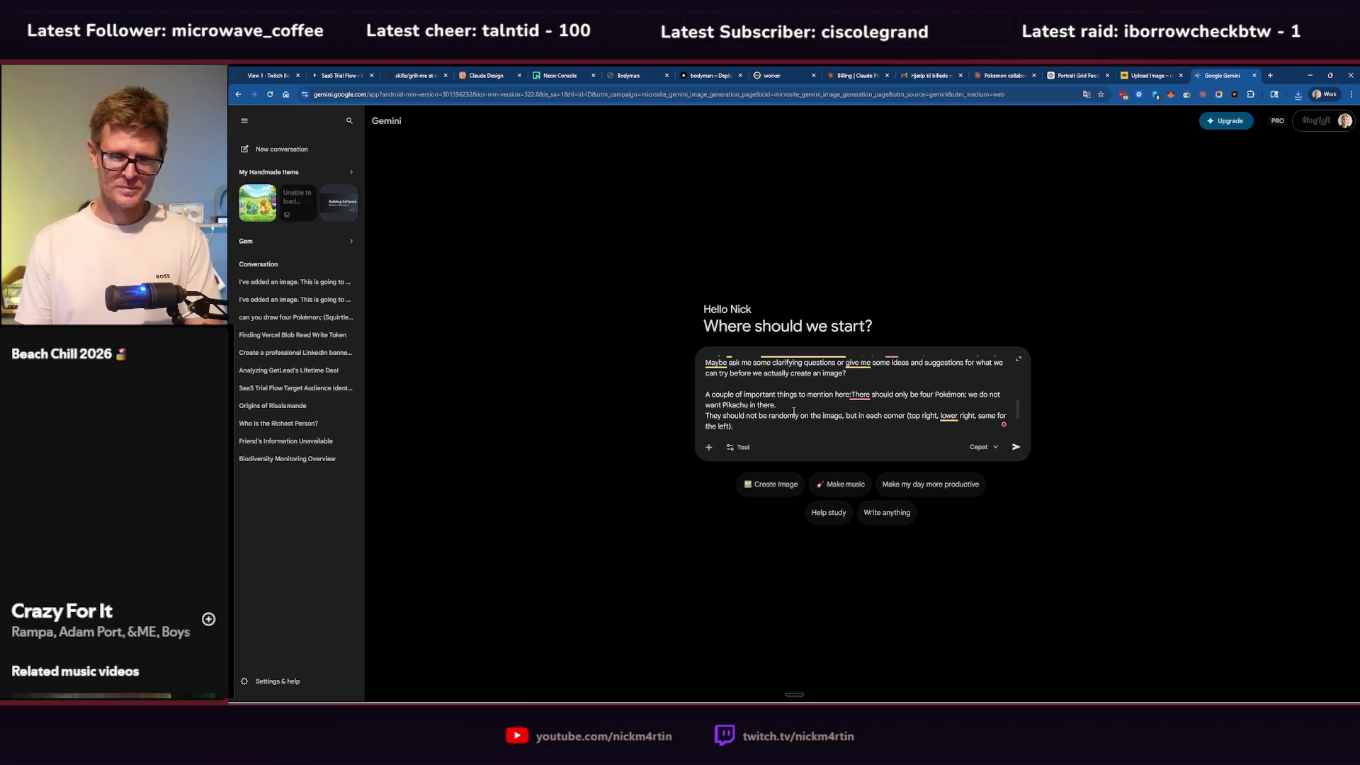
{"action": "left_click", "coordinate": [709, 447]}
{"action": "left_click", "coordinate": [726, 474]}
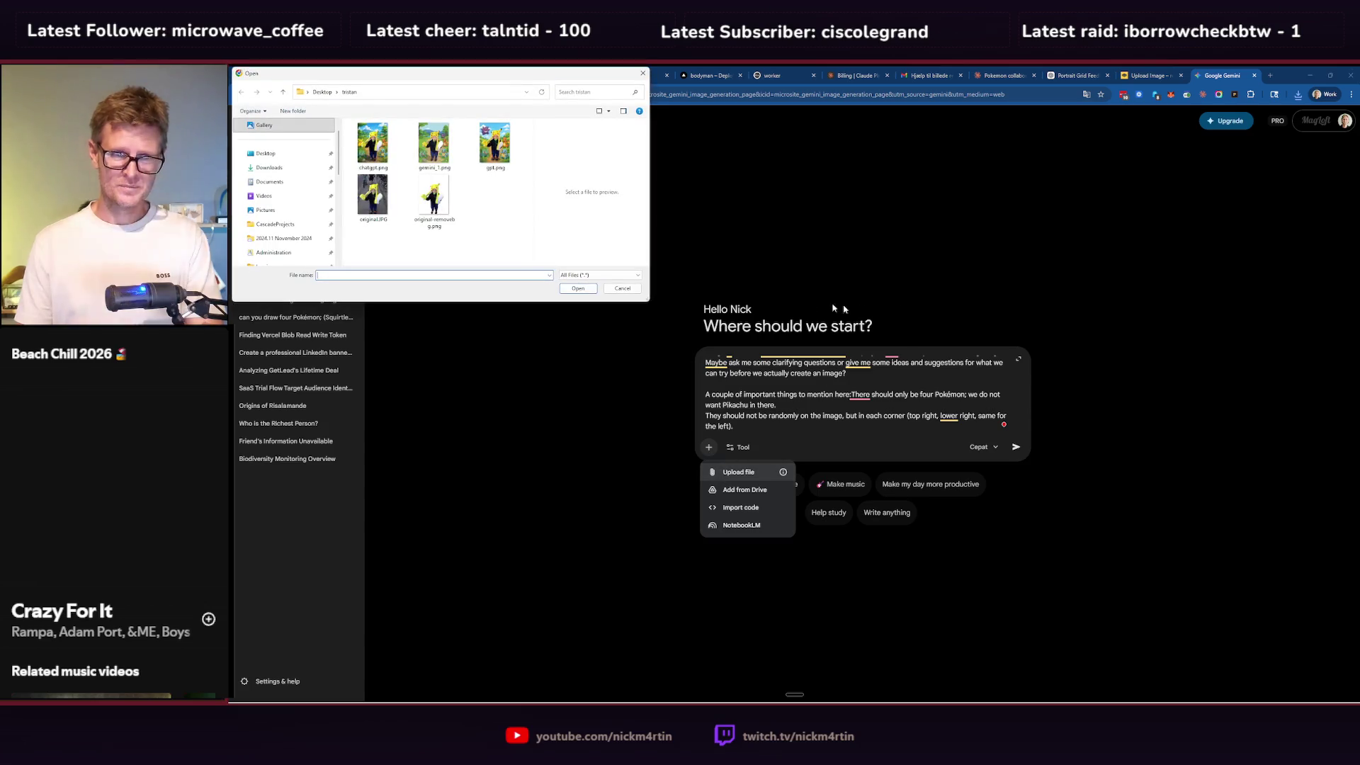
{"action": "left_click", "coordinate": [430, 206]}
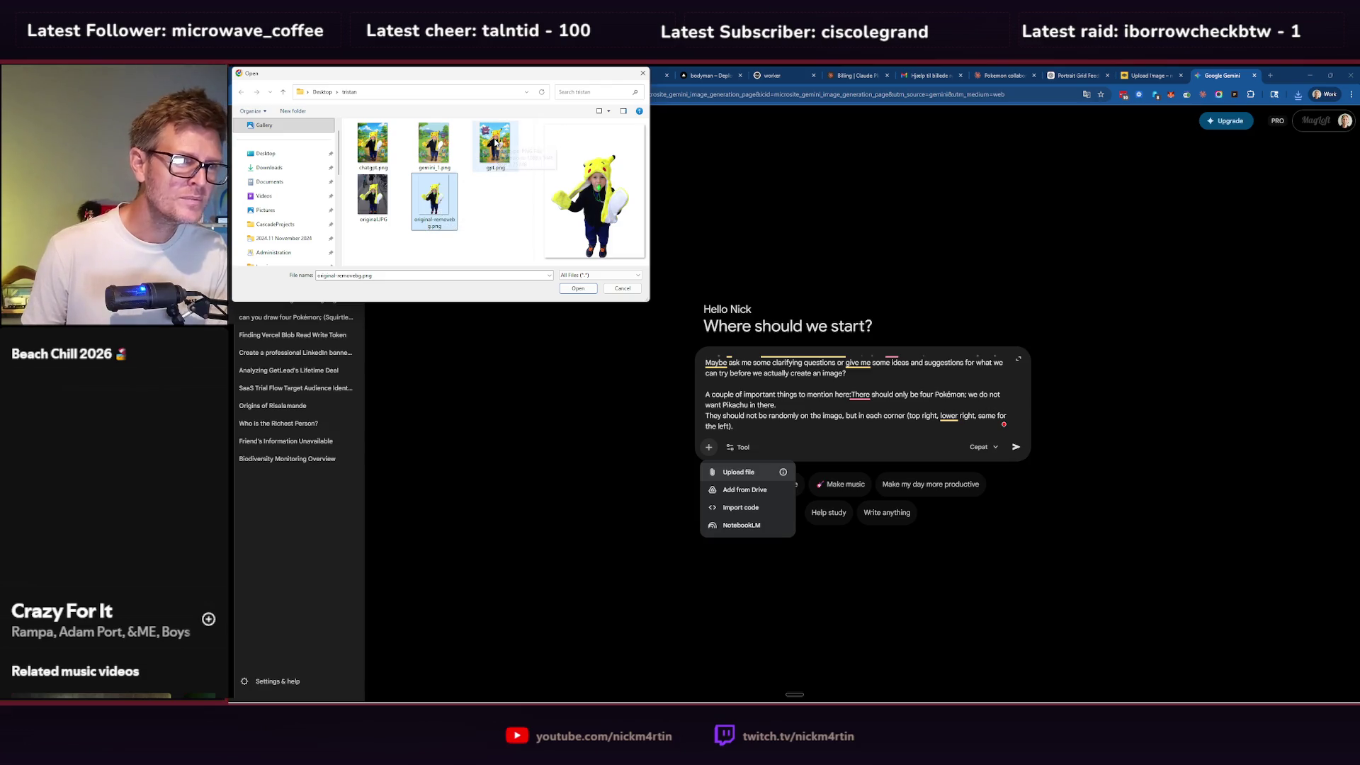
{"action": "left_click", "coordinate": [496, 144], "text": "ctrl"}
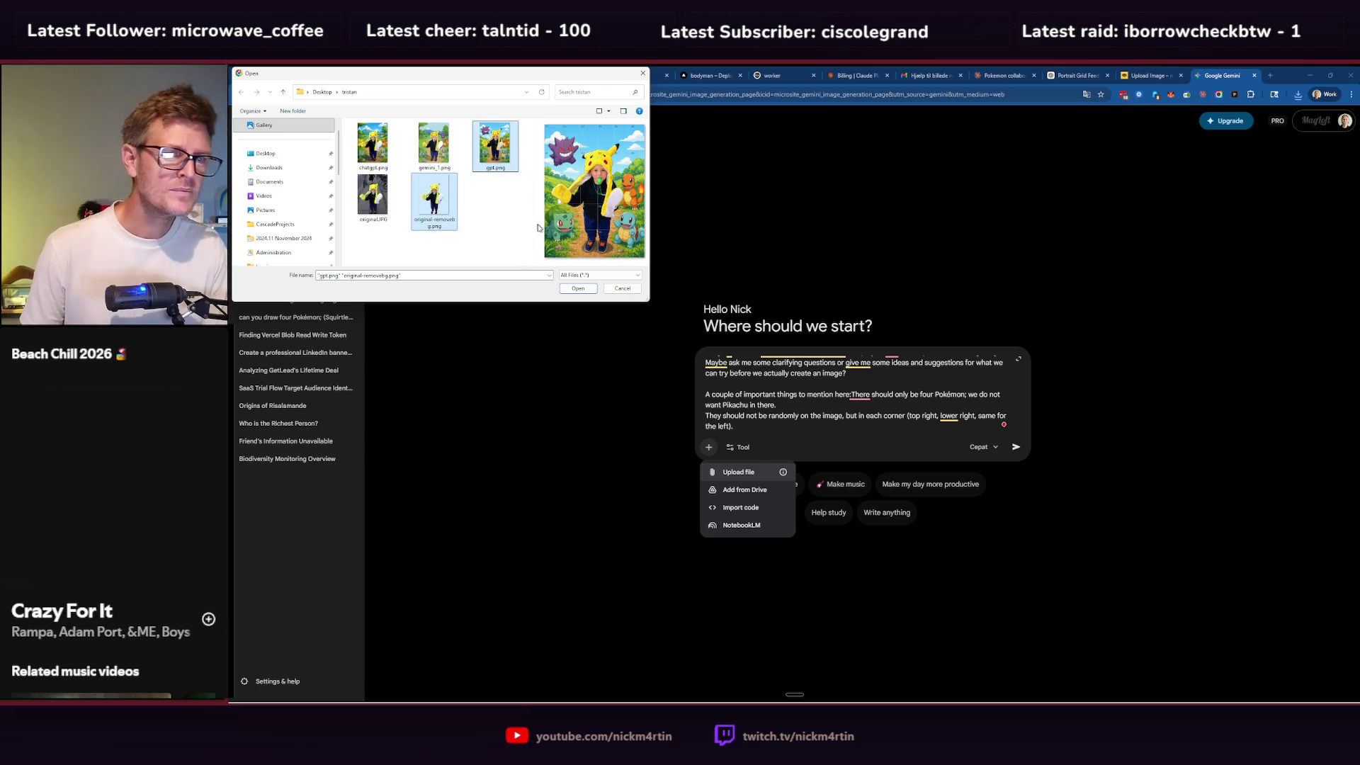
{"action": "left_click", "coordinate": [578, 289]}
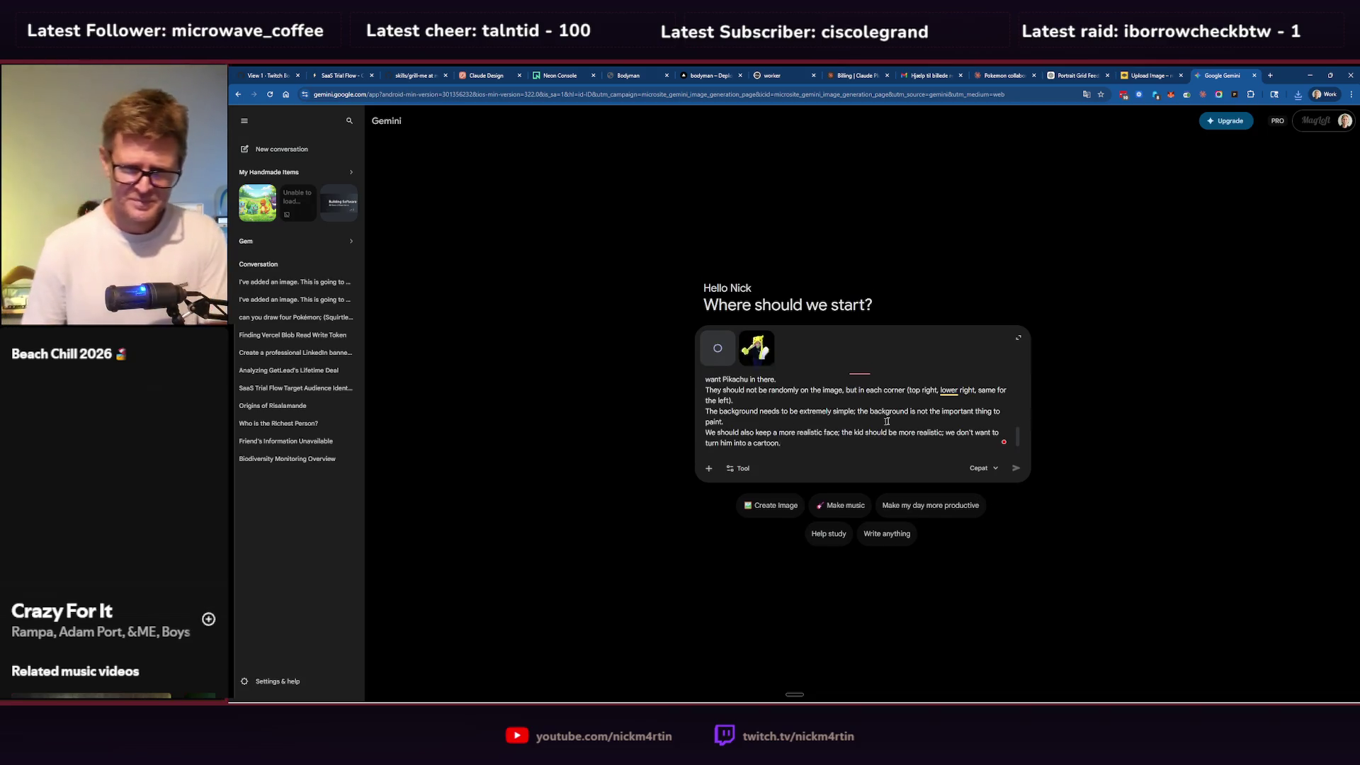
{"action": "left_click", "coordinate": [718, 297]}
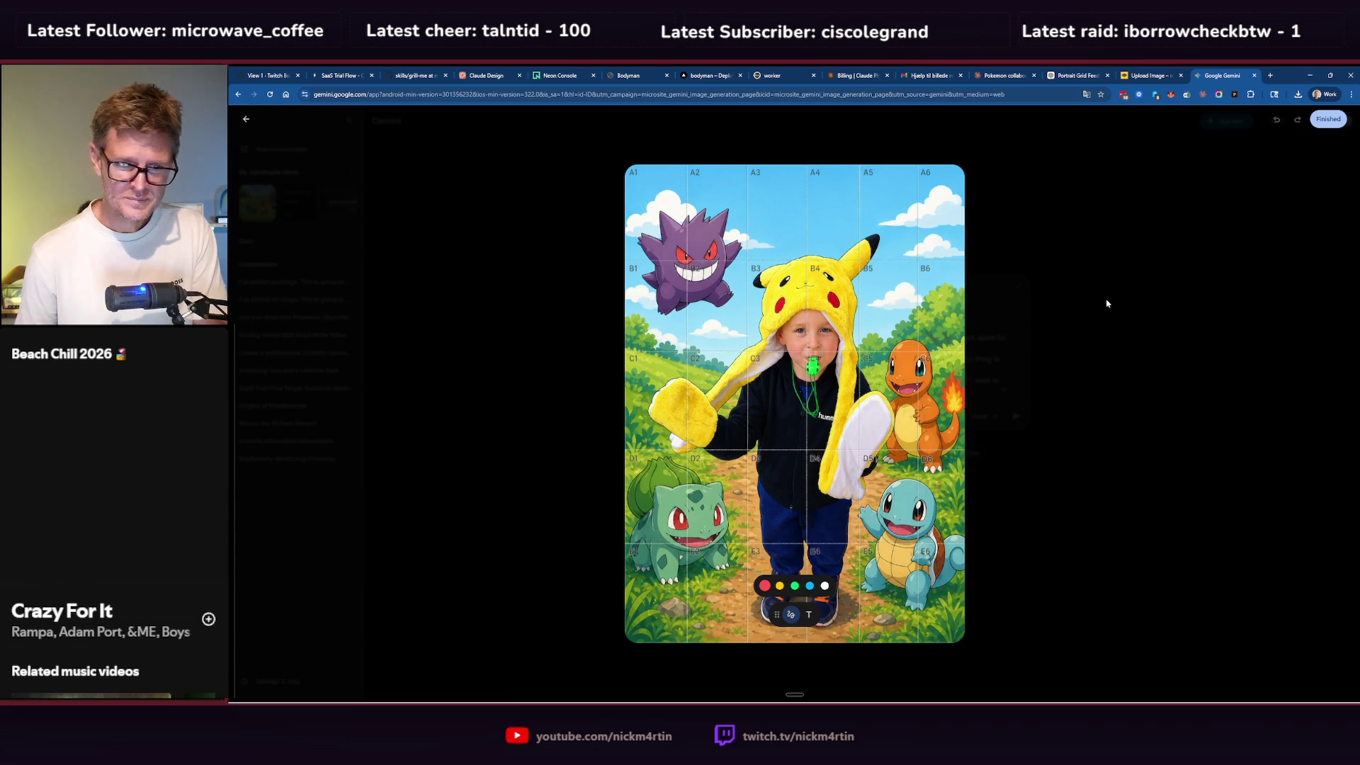
{"action": "left_click", "coordinate": [1109, 302]}
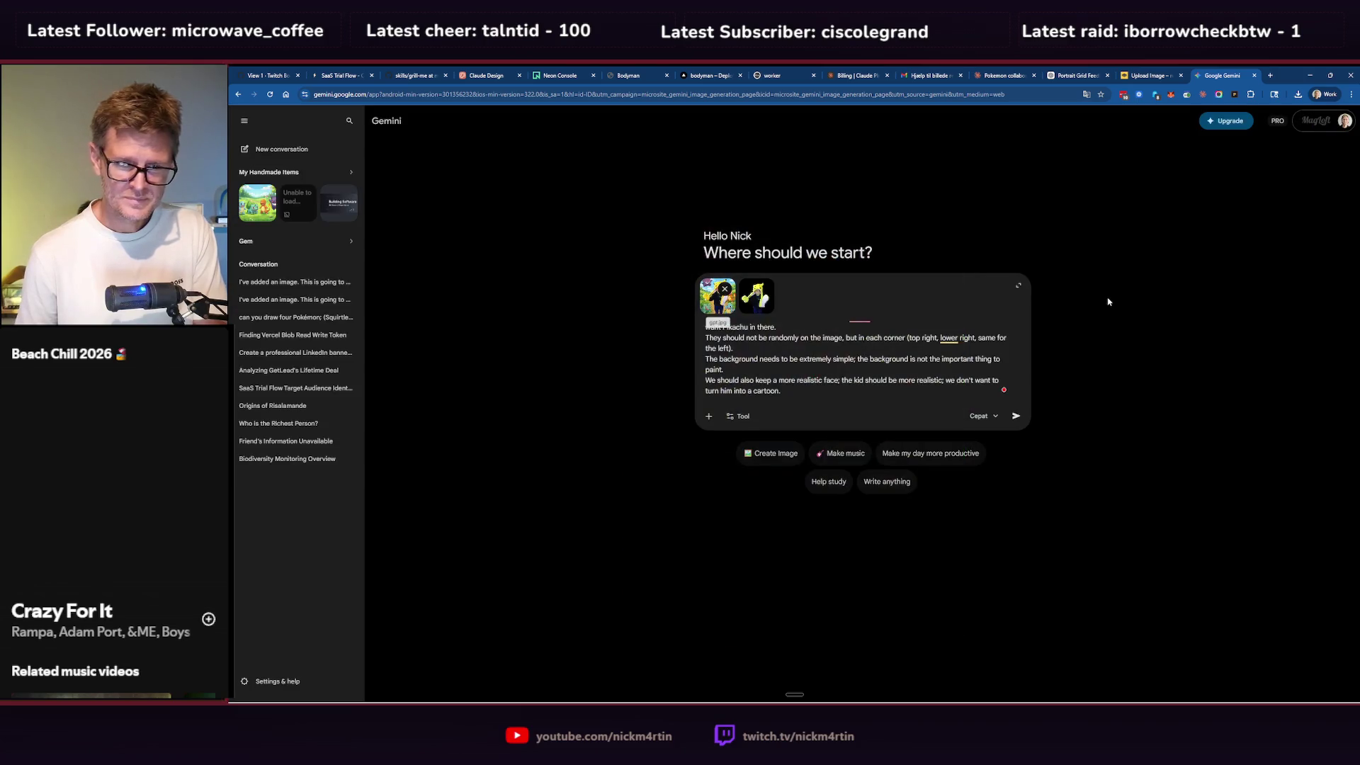
- Add the line 'No gridlines or numbered slices!!! Image only' below the prompt
{"action": "left_click", "coordinate": [826, 389]}
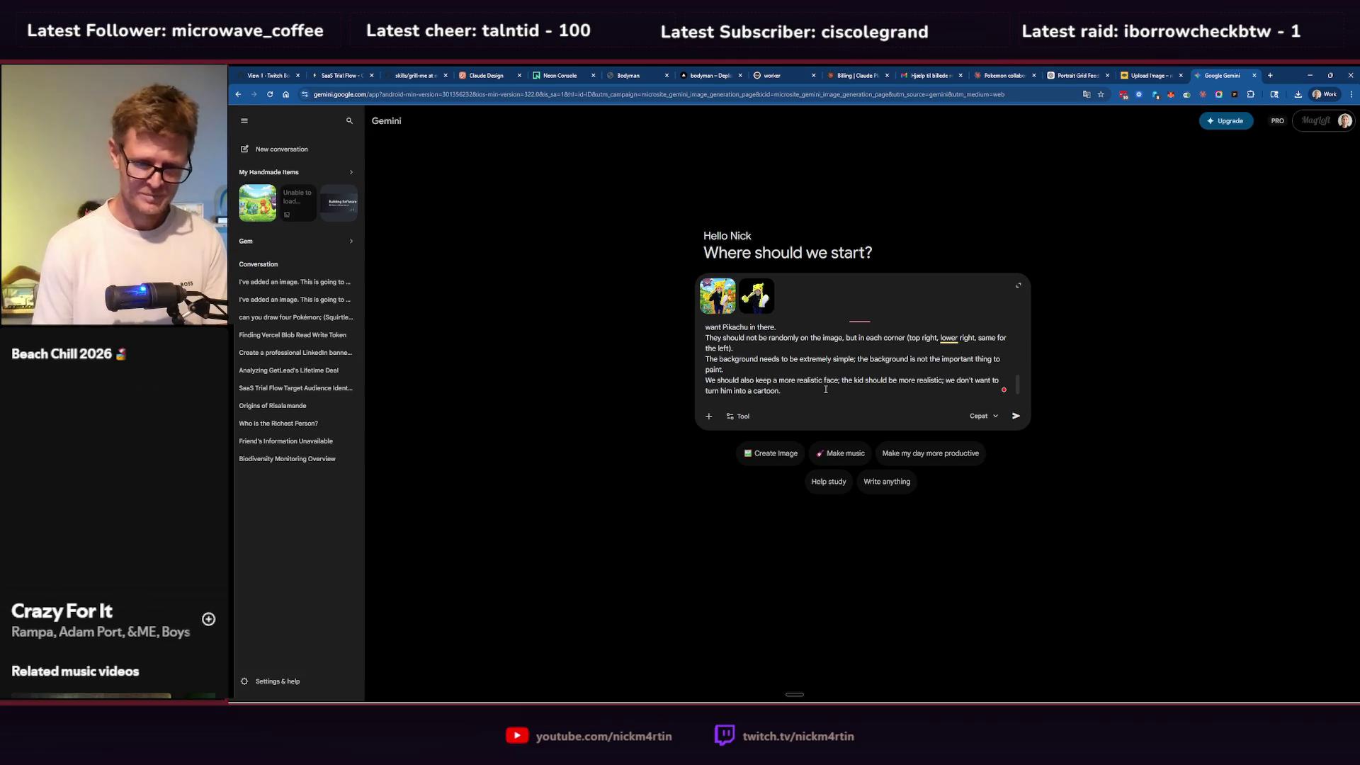
{"action": "key", "text": "shift+Return"}
{"action": "key", "text": "shift+Return"}
{"action": "type", "text": "No g"}
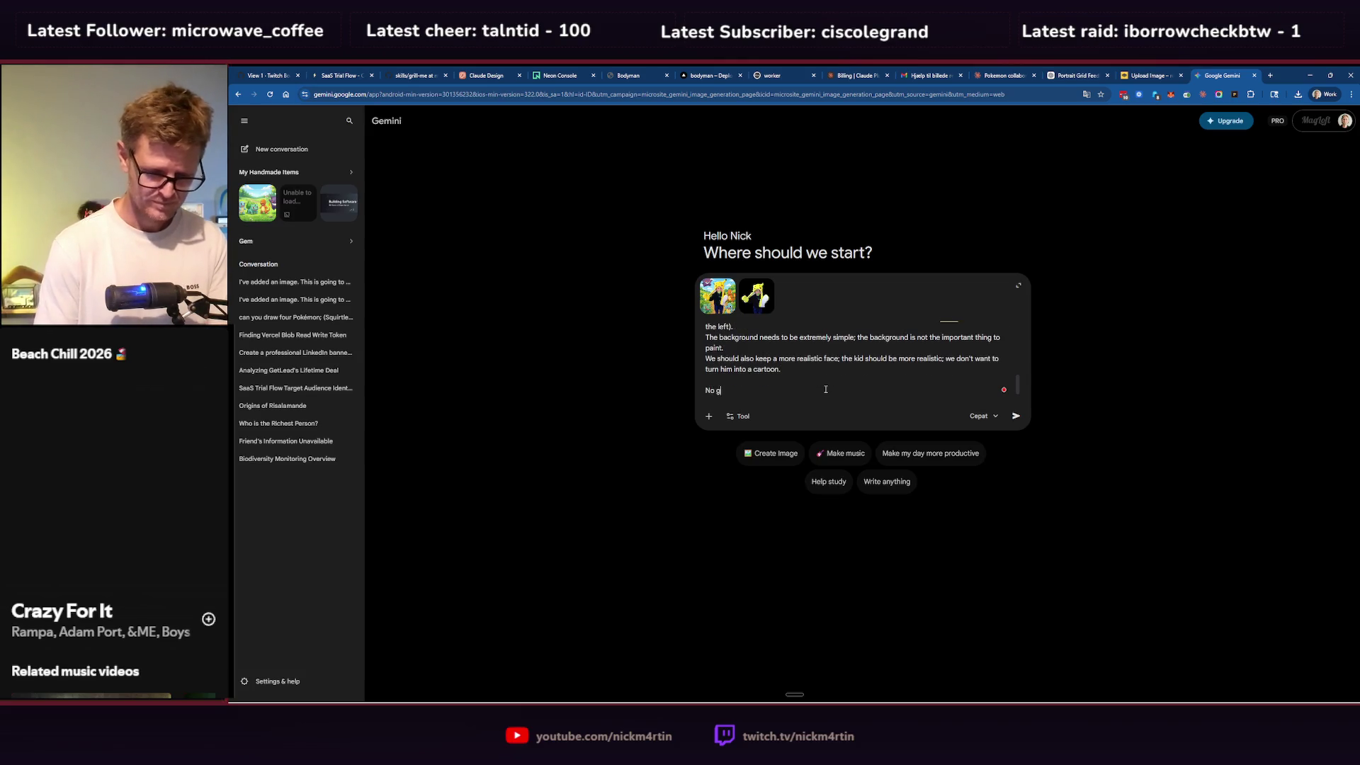
{"action": "type", "text": "ridlines"}
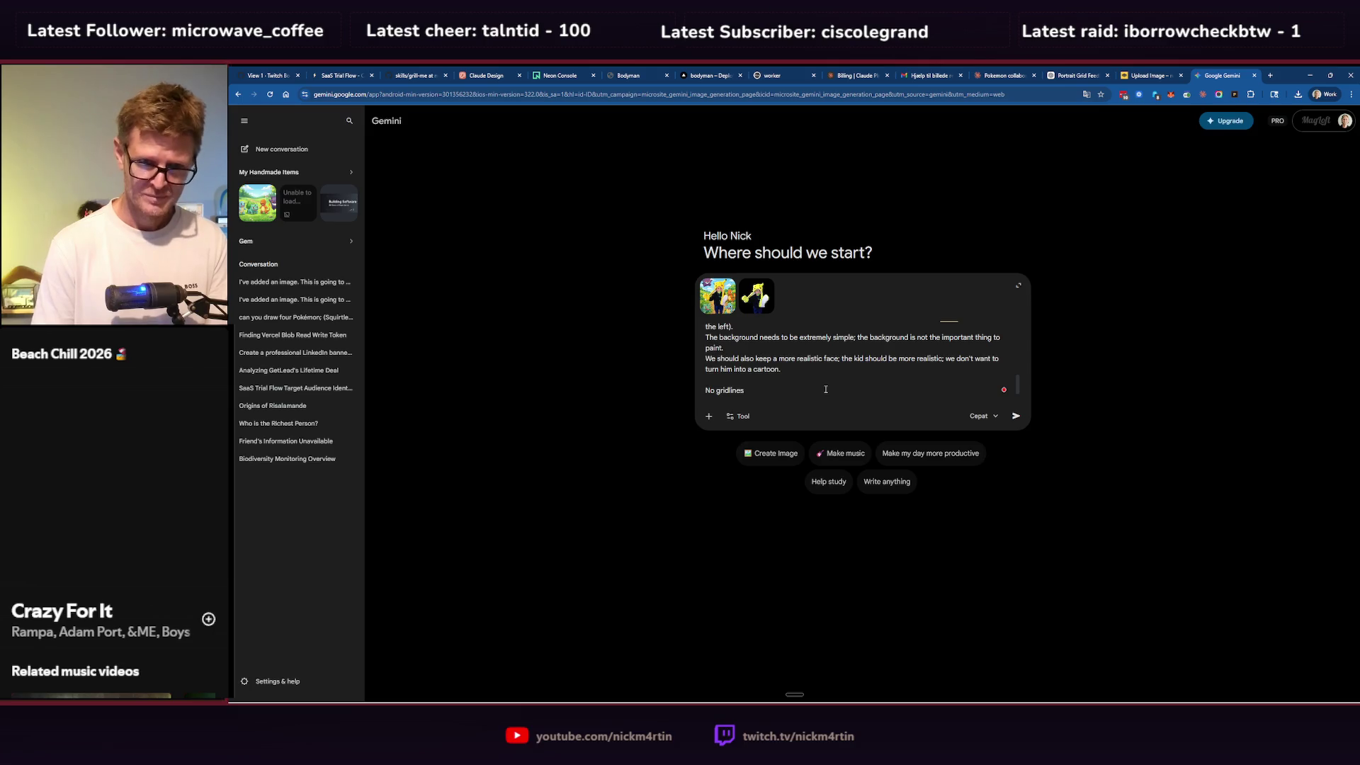
{"action": "type", "text": " or numbered"}
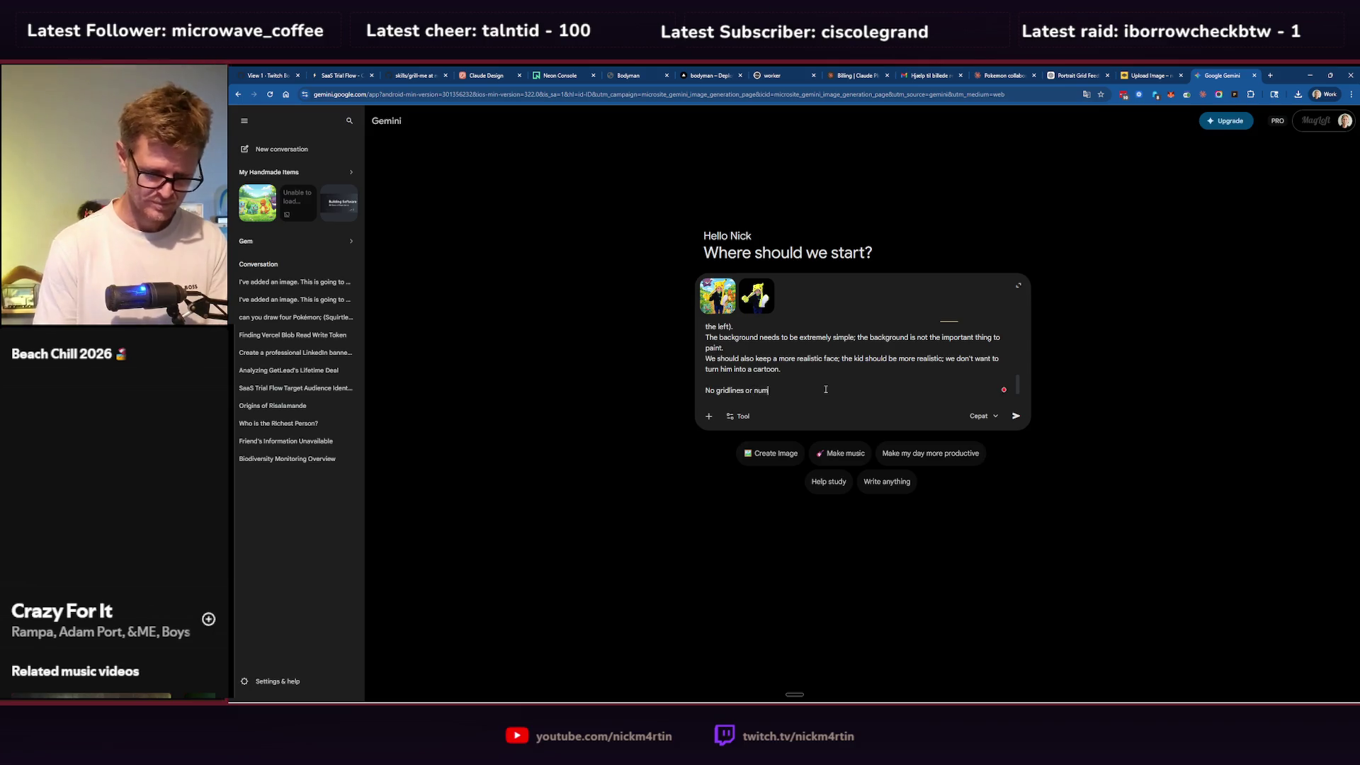
{"action": "type", "text": " slices!!!!"}
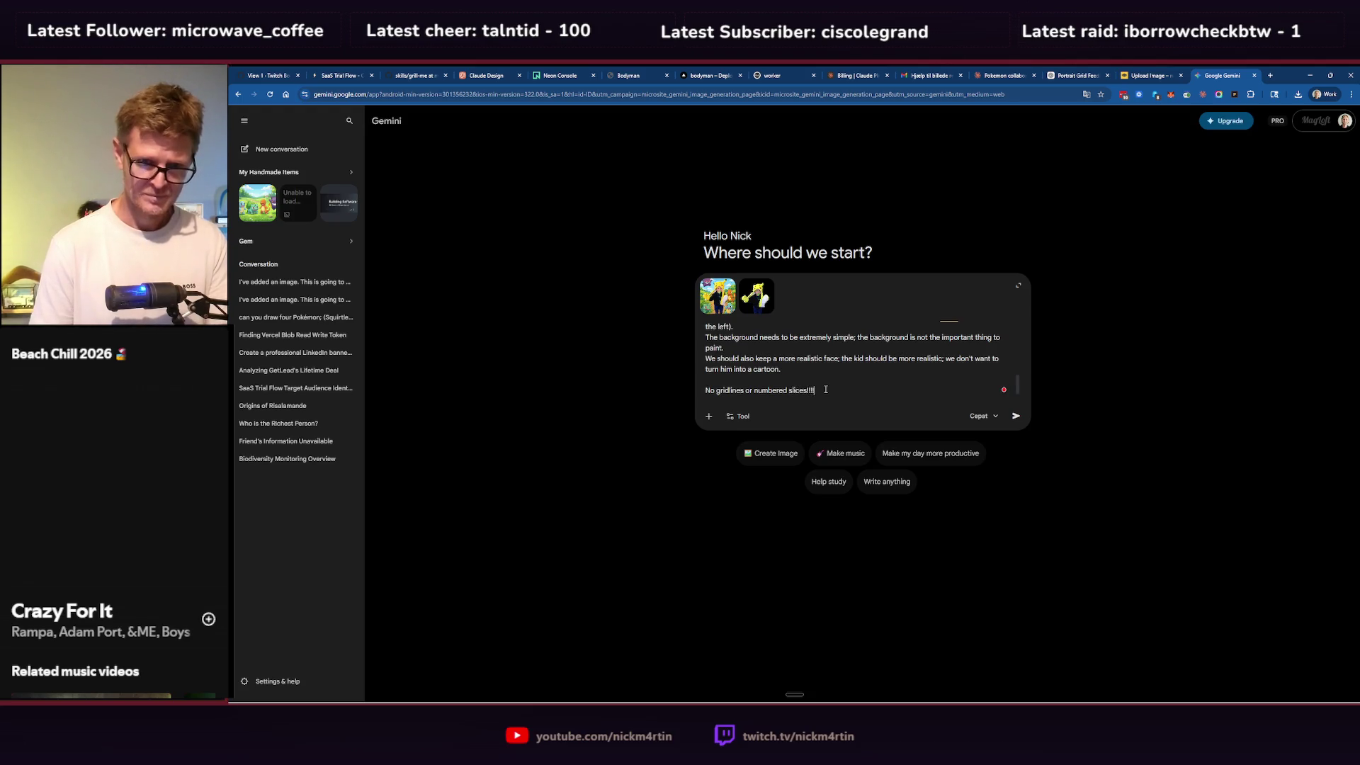
{"action": "type", "text": " Ph"}
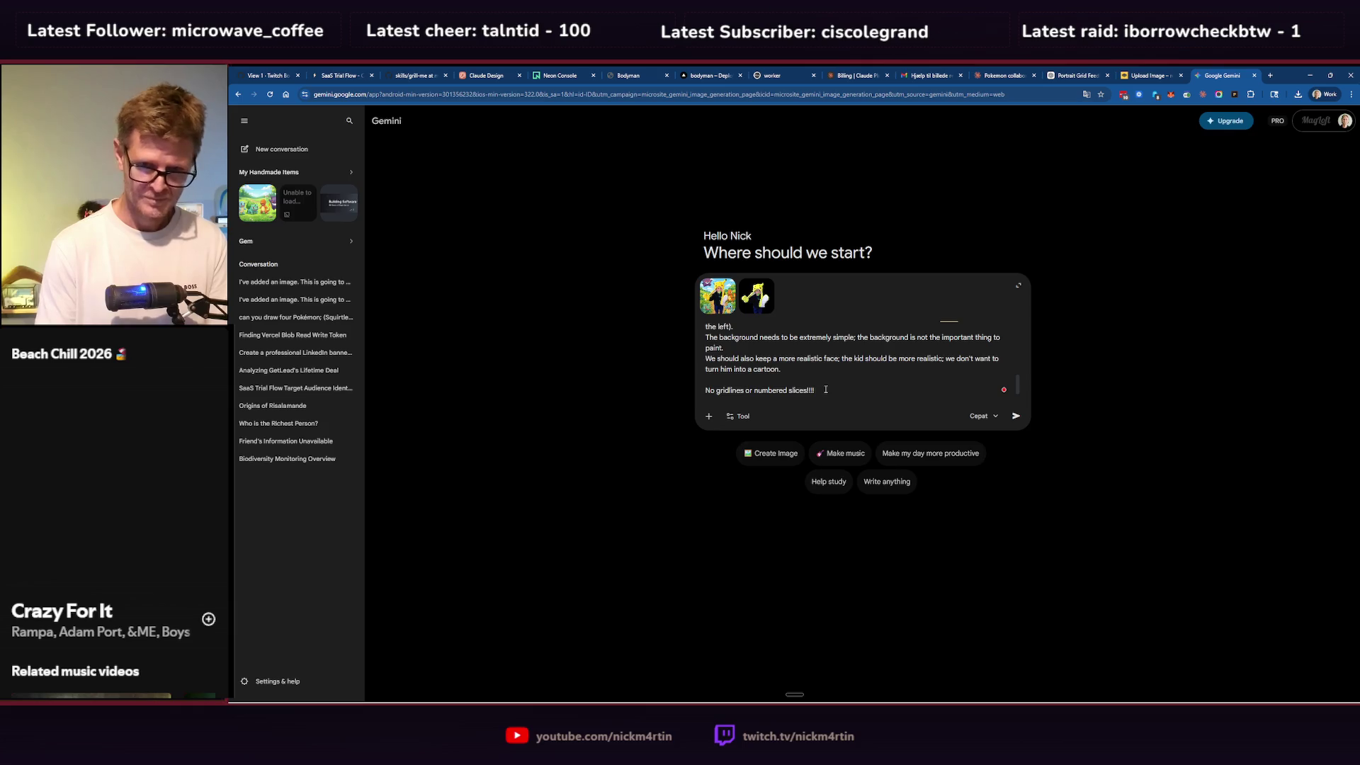
{"action": "type", "text": " Image only"}
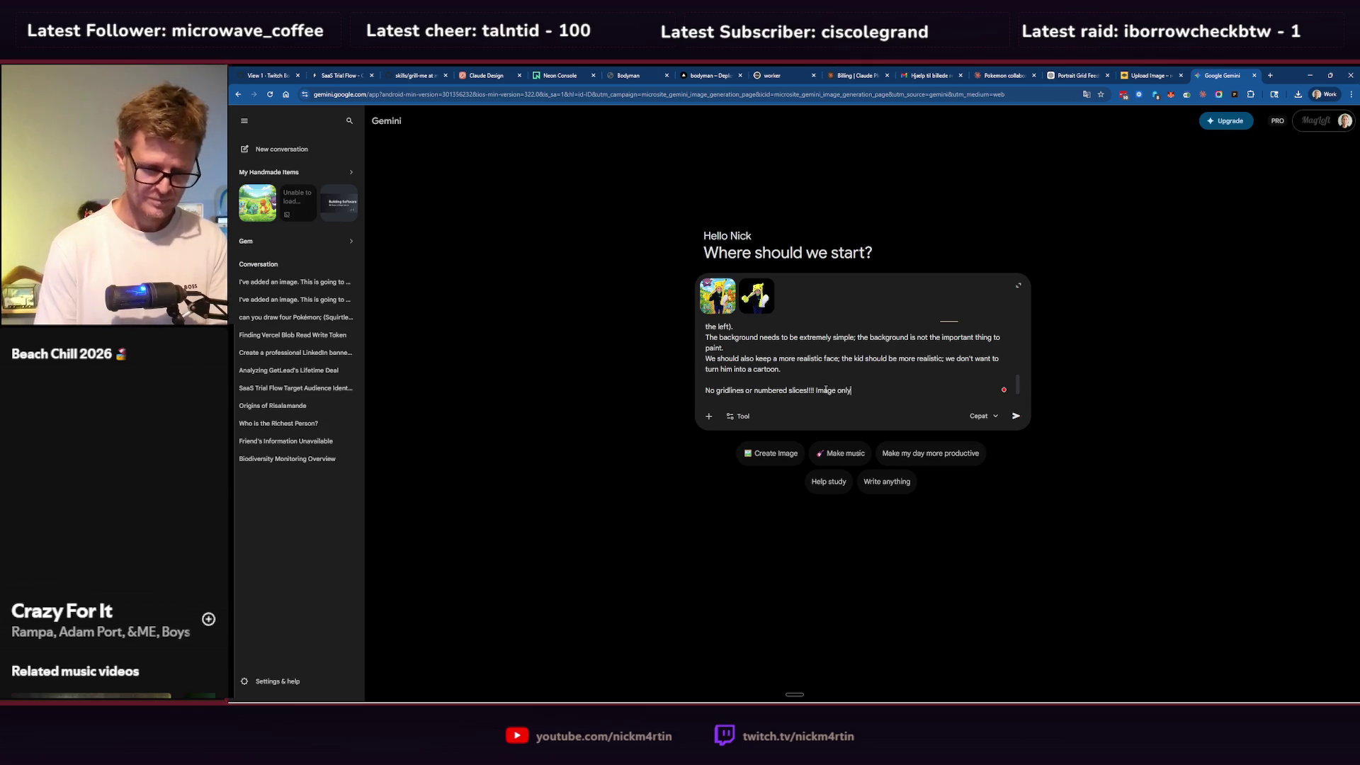
{"action": "key", "text": "shift+Return"}
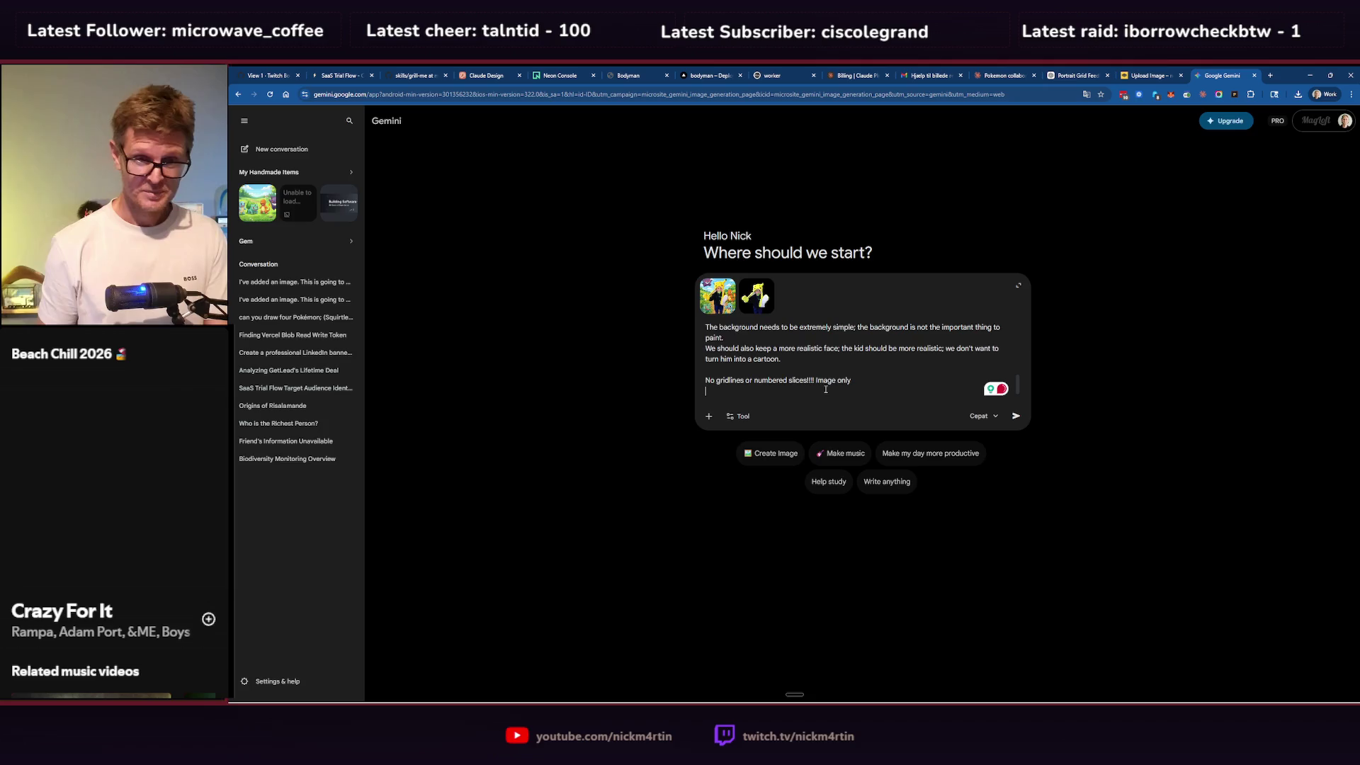
- Send the brief with both images and let Gemini reply with questions on face slicing and corner Pokémon
{"action": "key", "text": "Return"}
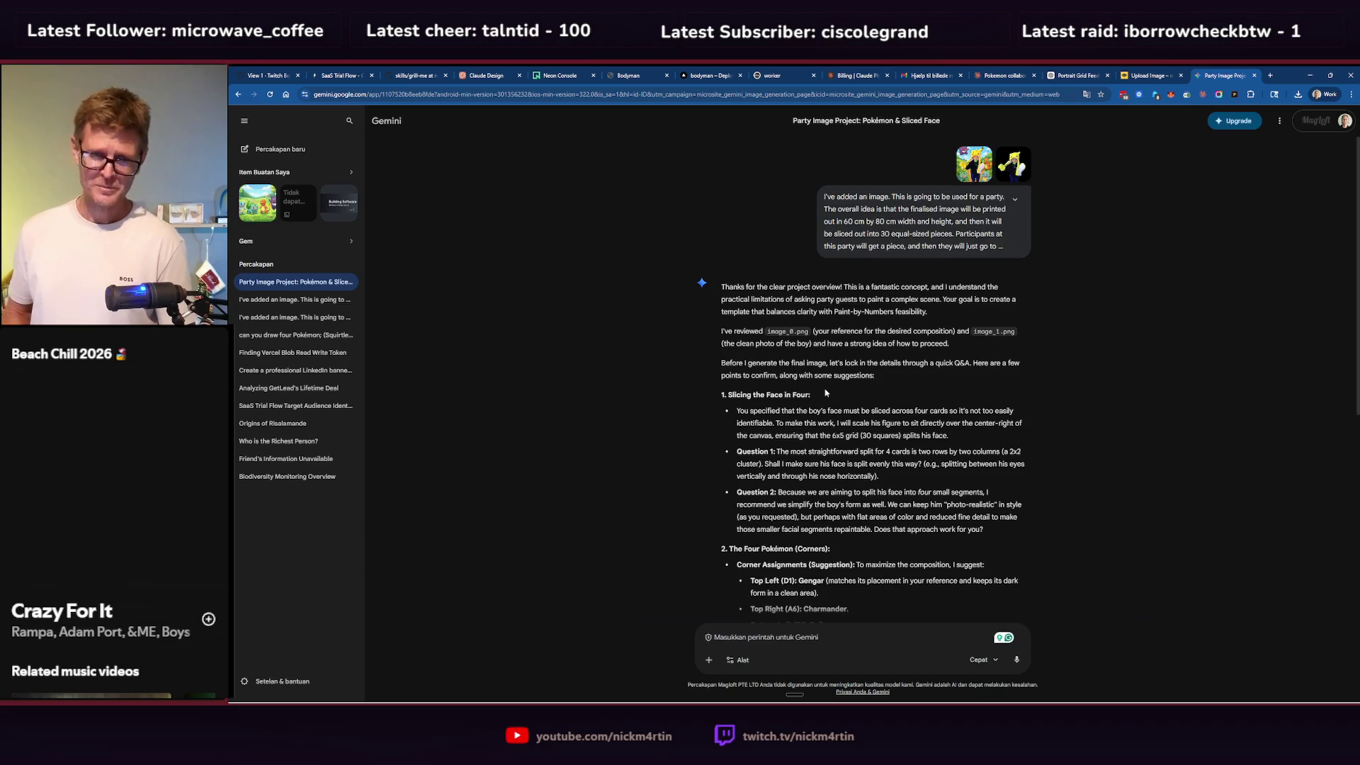
{"action": "scroll", "coordinate": [825, 394], "scroll_direction": "down", "scroll_amount": 4}
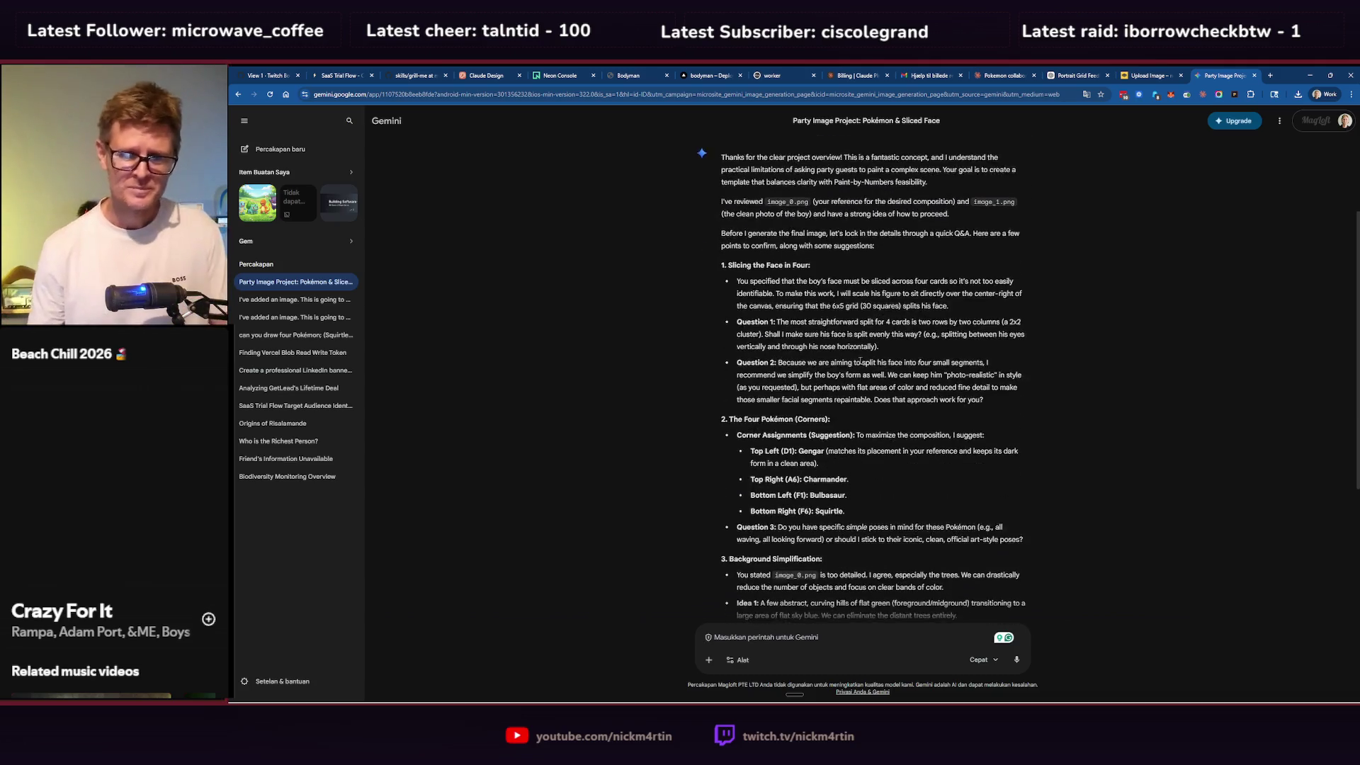
{"action": "scroll", "coordinate": [886, 298], "scroll_direction": "down", "scroll_amount": 2}
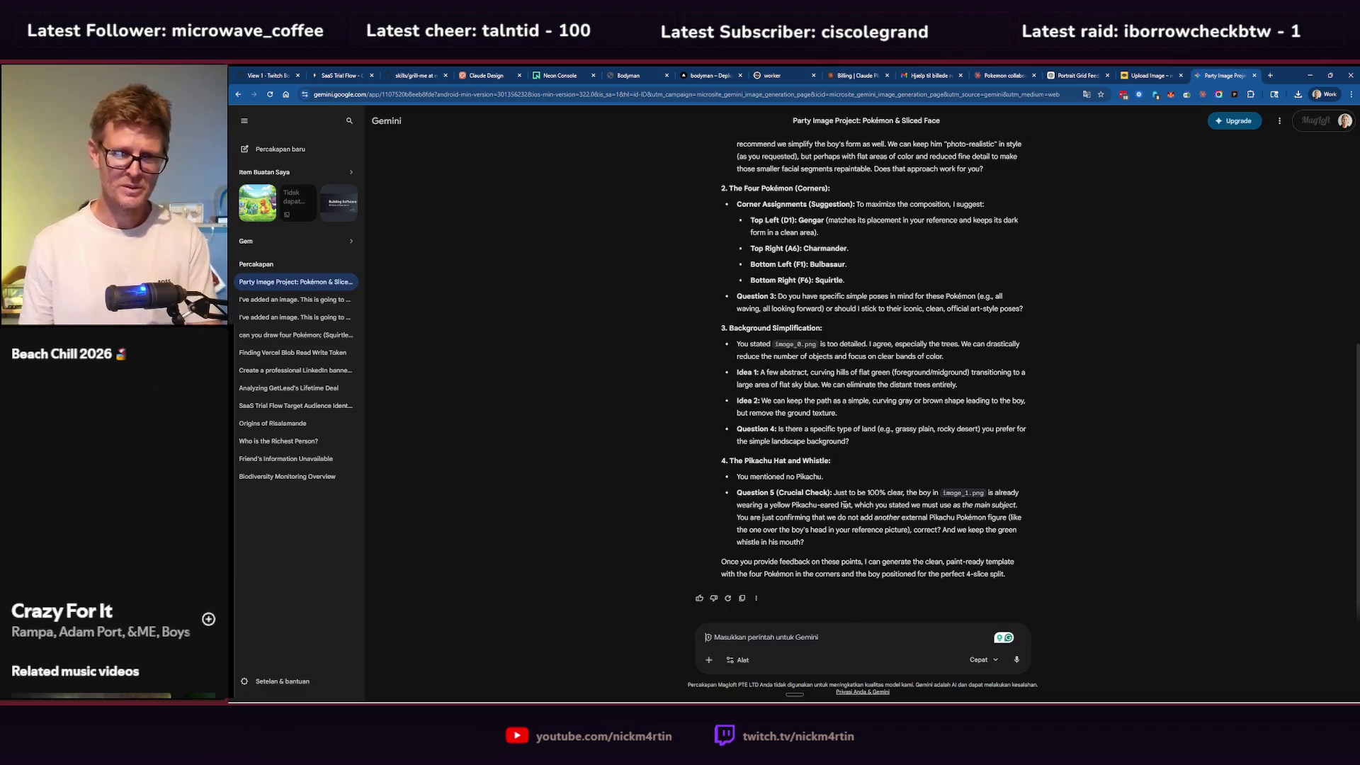
{"action": "scroll", "coordinate": [827, 484], "scroll_direction": "up", "scroll_amount": 3}
{"action": "scroll", "coordinate": [804, 292], "scroll_direction": "up", "scroll_amount": 2}
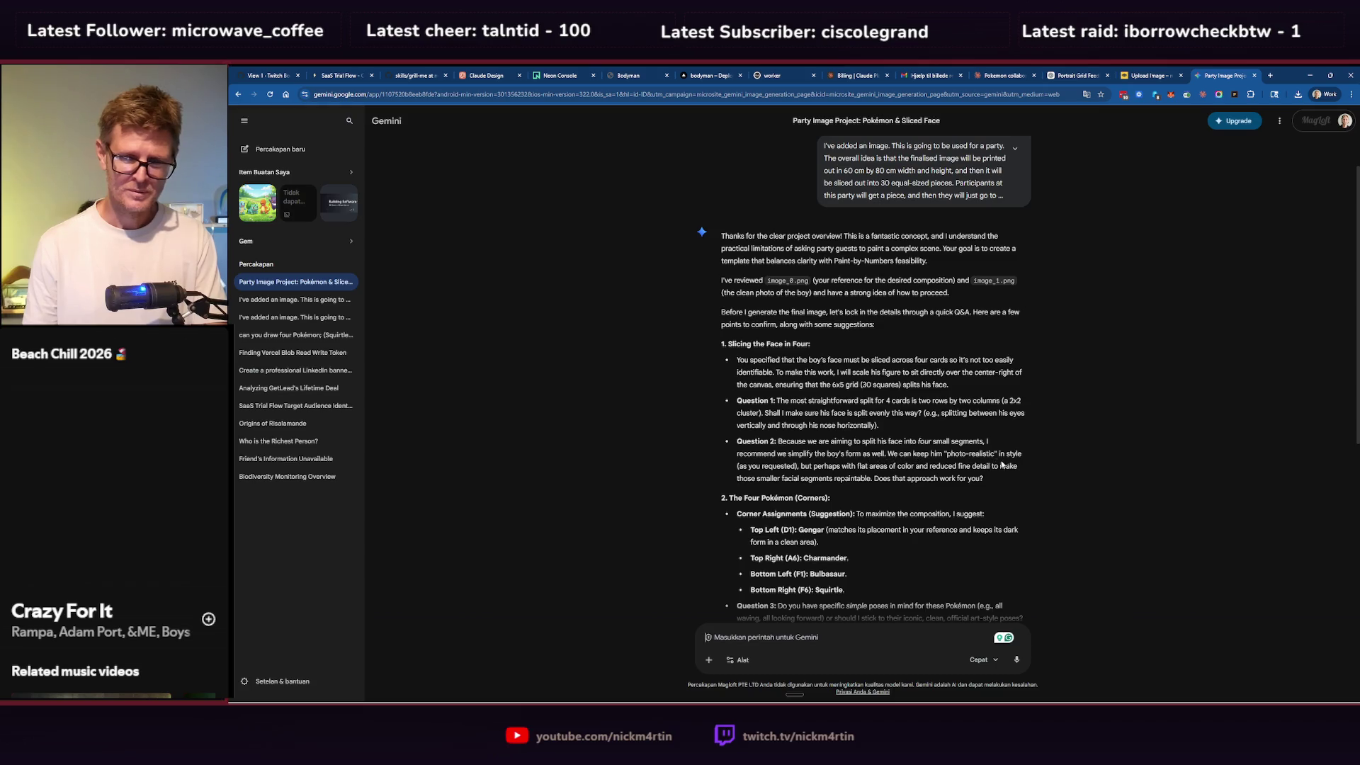
- Write answer 1 'Ignore this, keep the proportions' and answer 2 'originals' in the prompt box
{"action": "left_click", "coordinate": [832, 638]}
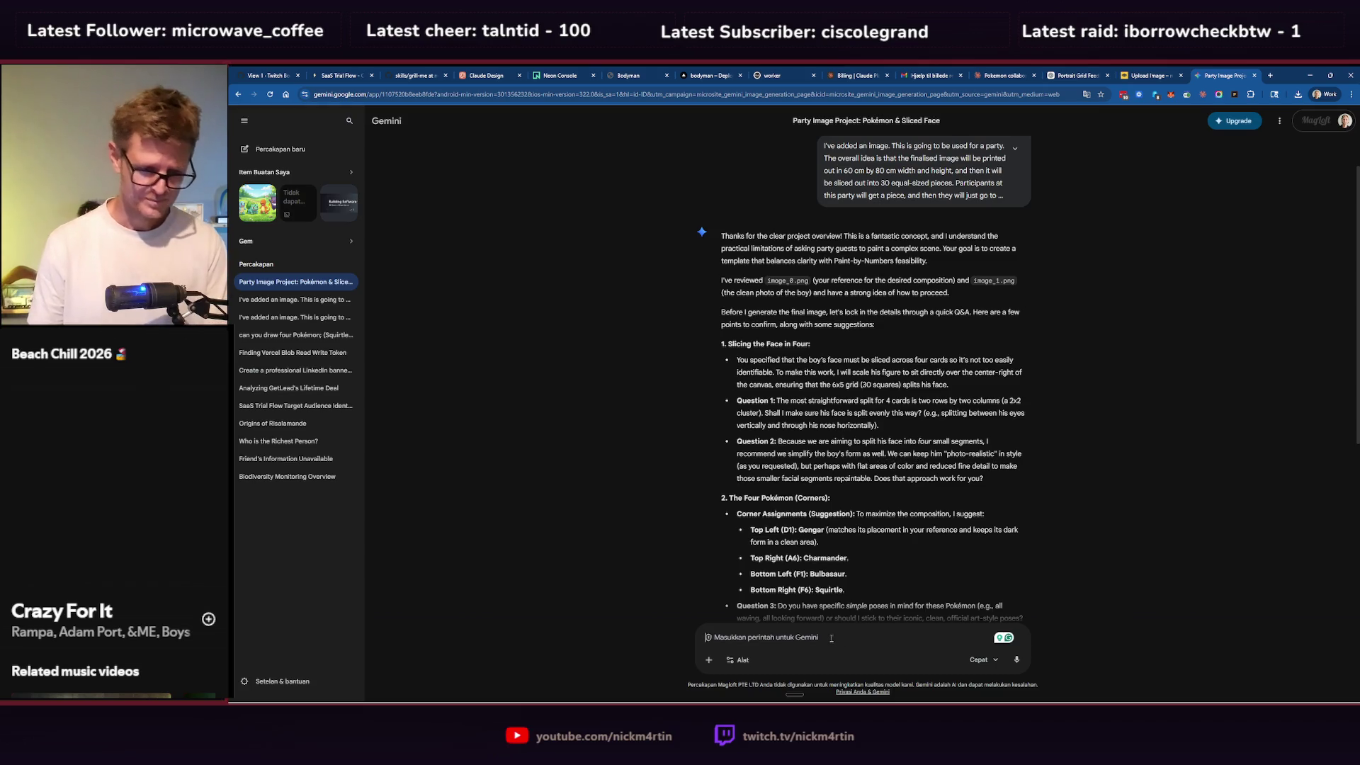
{"action": "type", "text": "1. Ignore thi"}
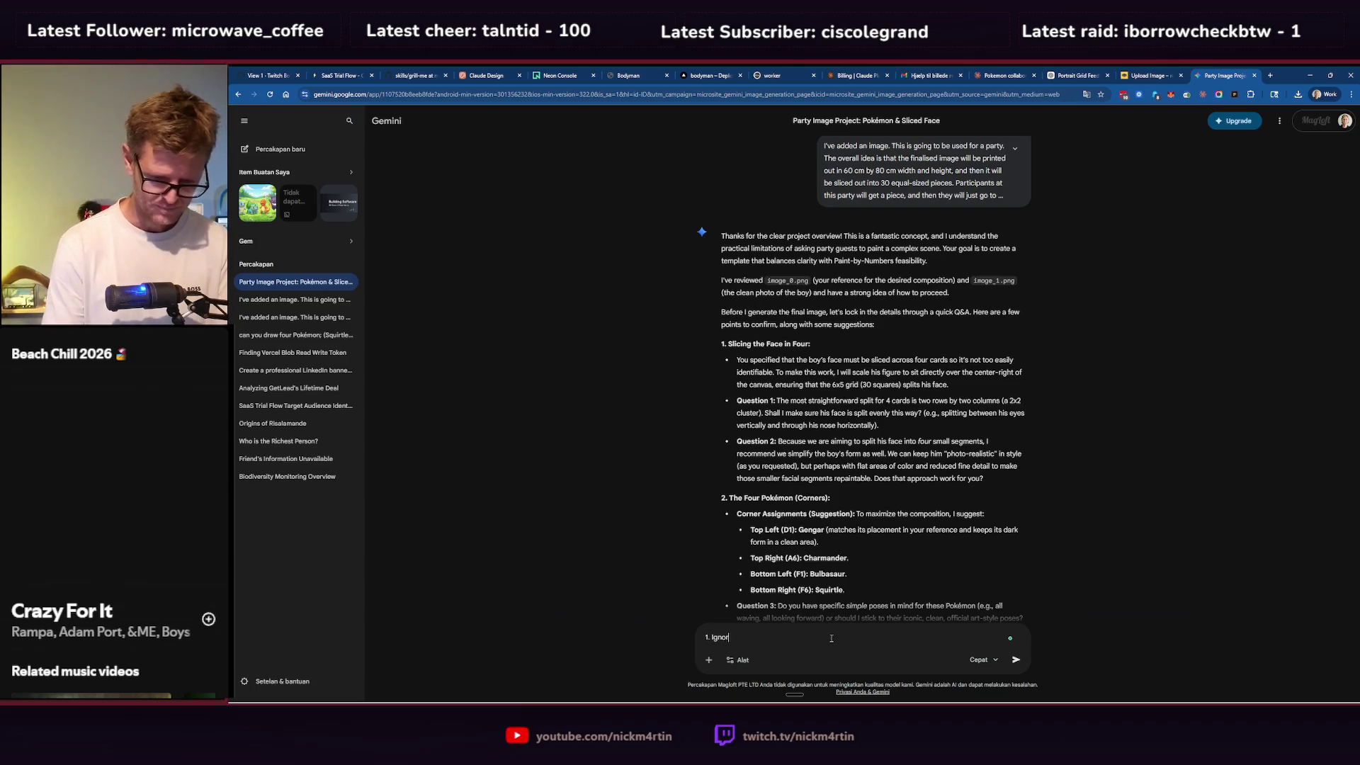
{"action": "type", "text": "s, keep"}
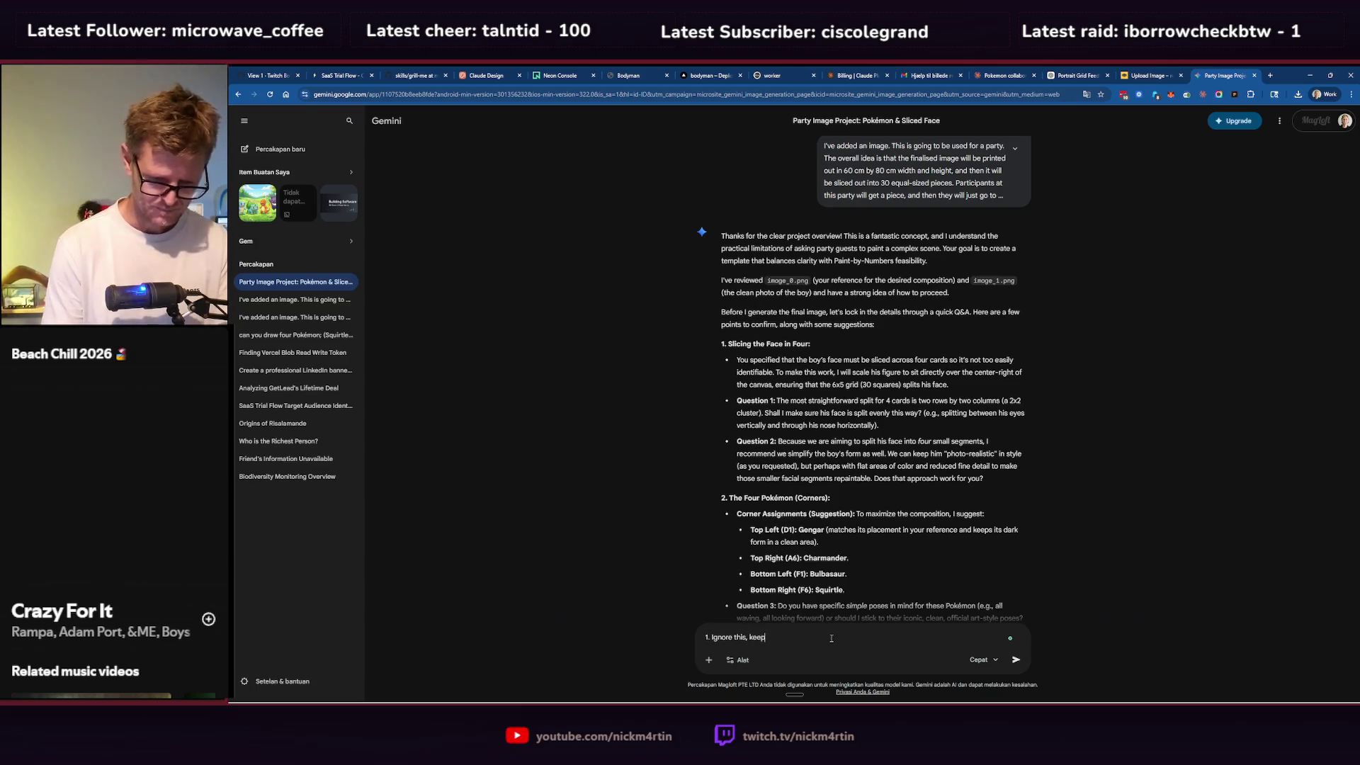
{"action": "type", "text": " the proportions"}
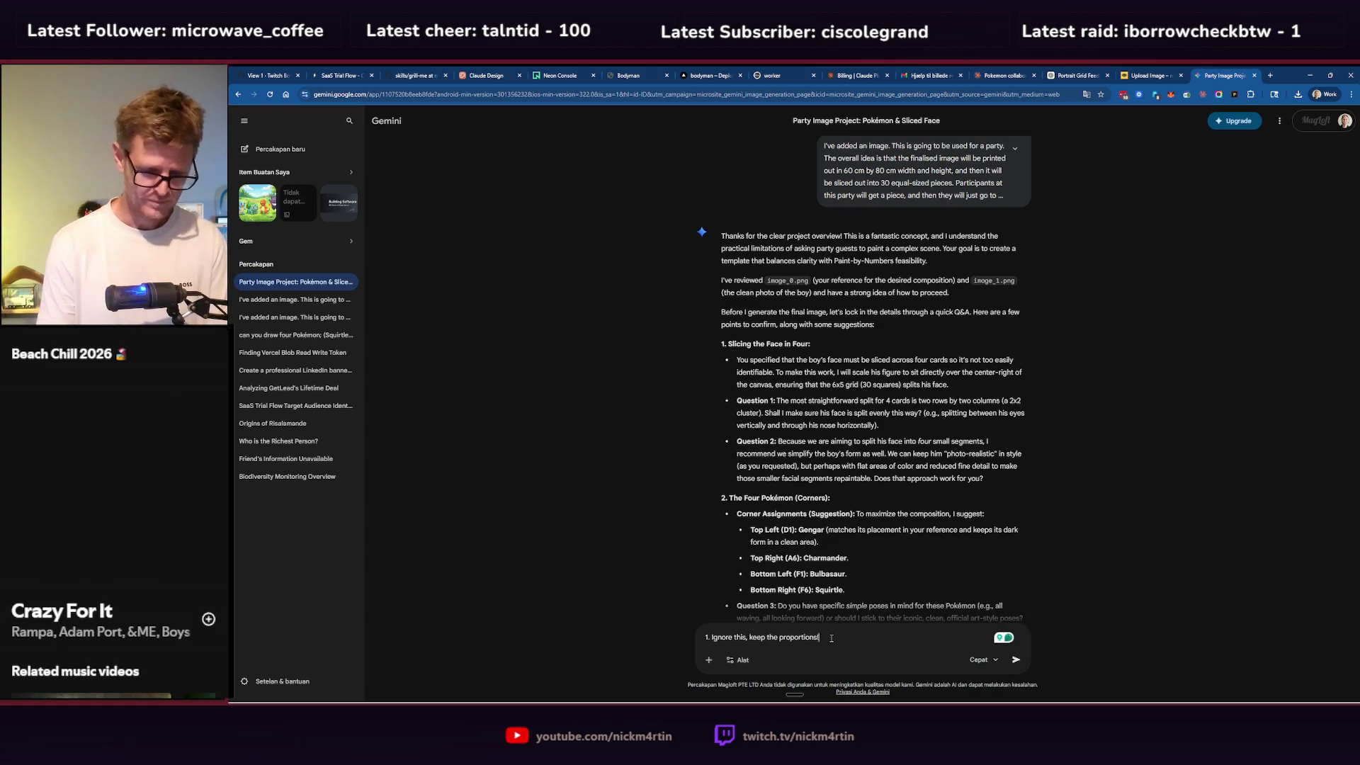
{"action": "key", "text": "shift+Return"}
{"action": "type", "text": "2."}
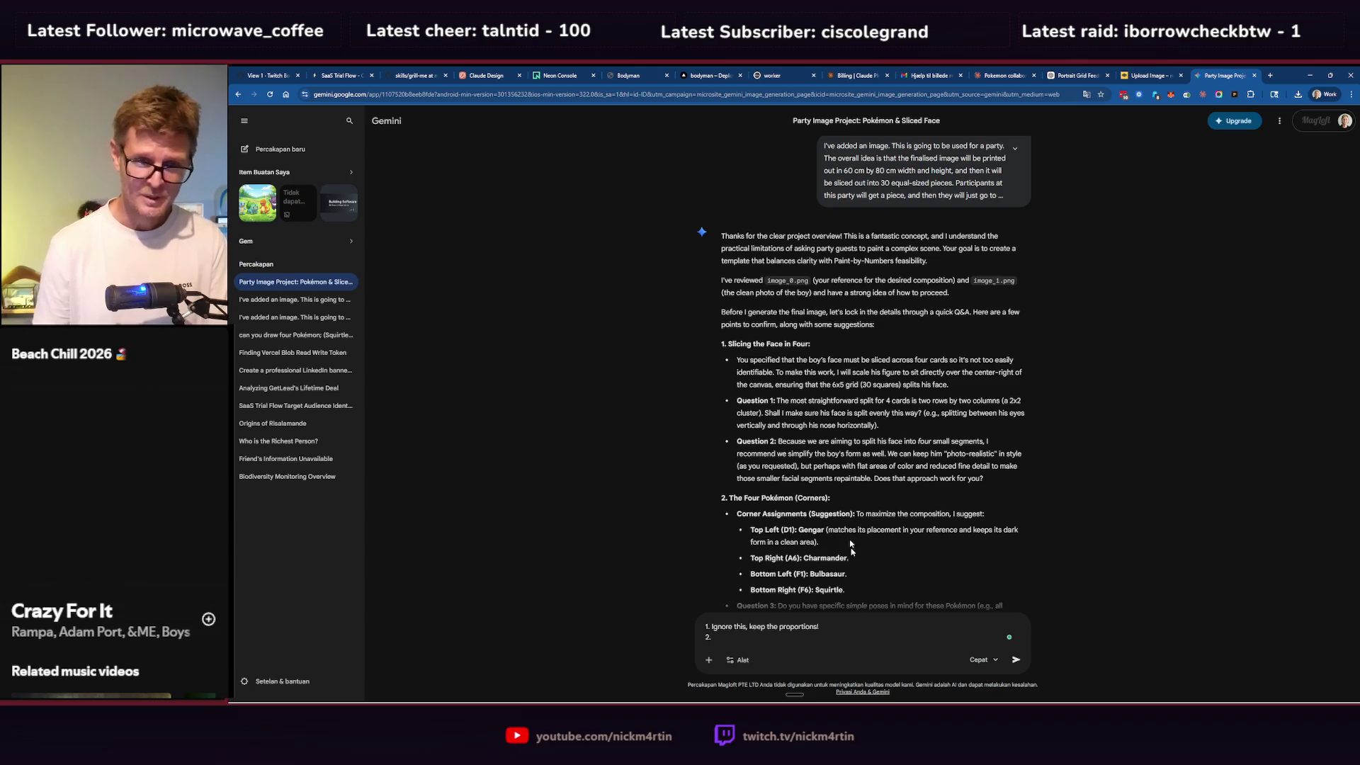
{"action": "scroll", "coordinate": [805, 446], "scroll_direction": "down", "scroll_amount": 3}
{"action": "scroll", "coordinate": [806, 445], "scroll_direction": "down", "scroll_amount": 1}
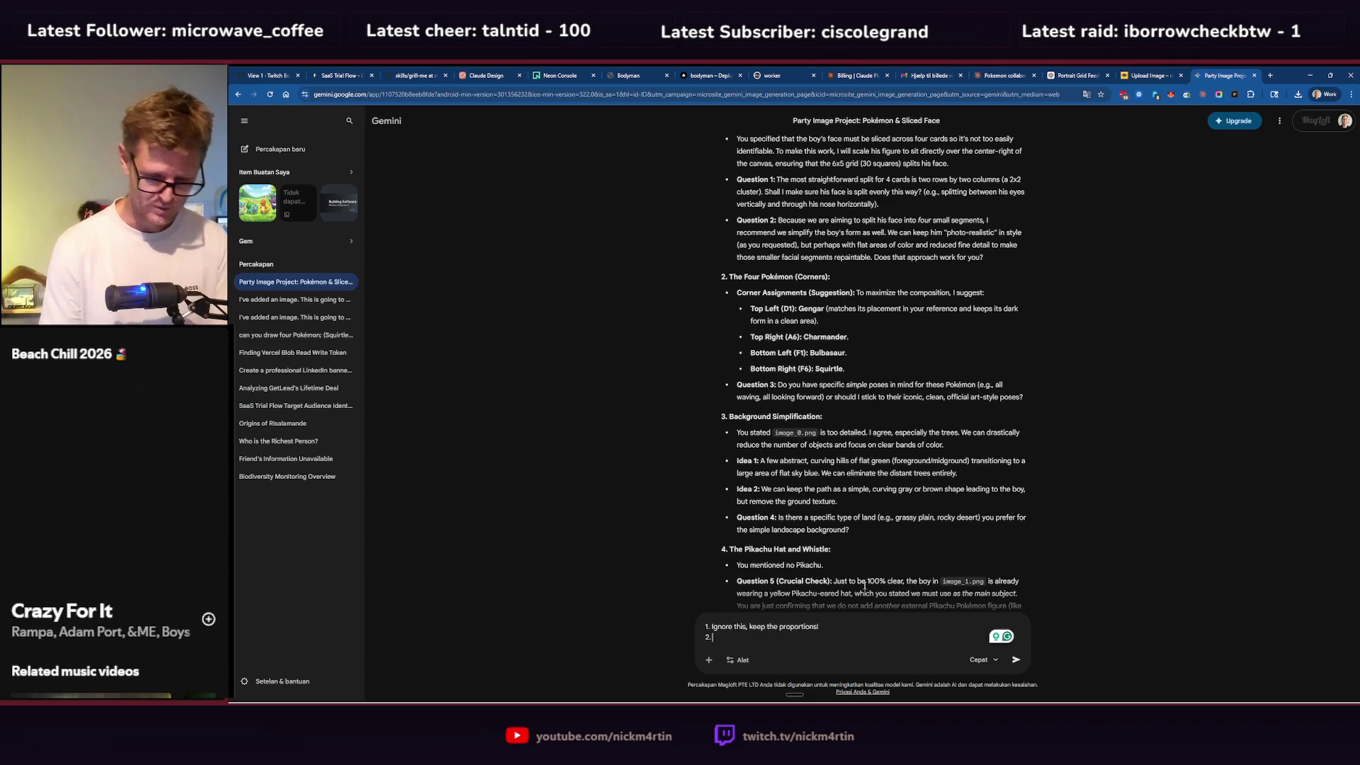
{"action": "type", "text": "originals"}
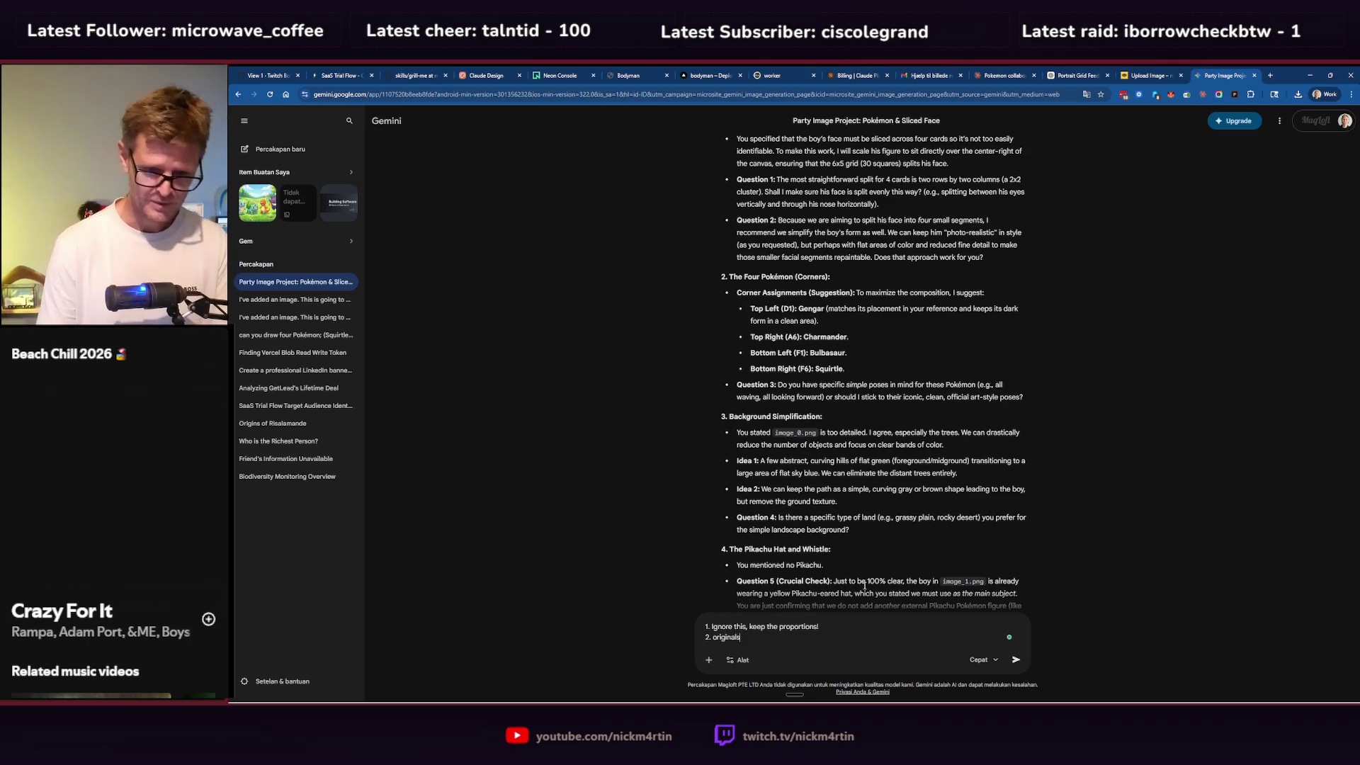
- Add answer 3 on fewer, simple Pokémon-themed objects and answer 4 keeping the Pikachu hat, then send
{"action": "key", "text": "shift+Return"}
{"action": "type", "text": "3."}
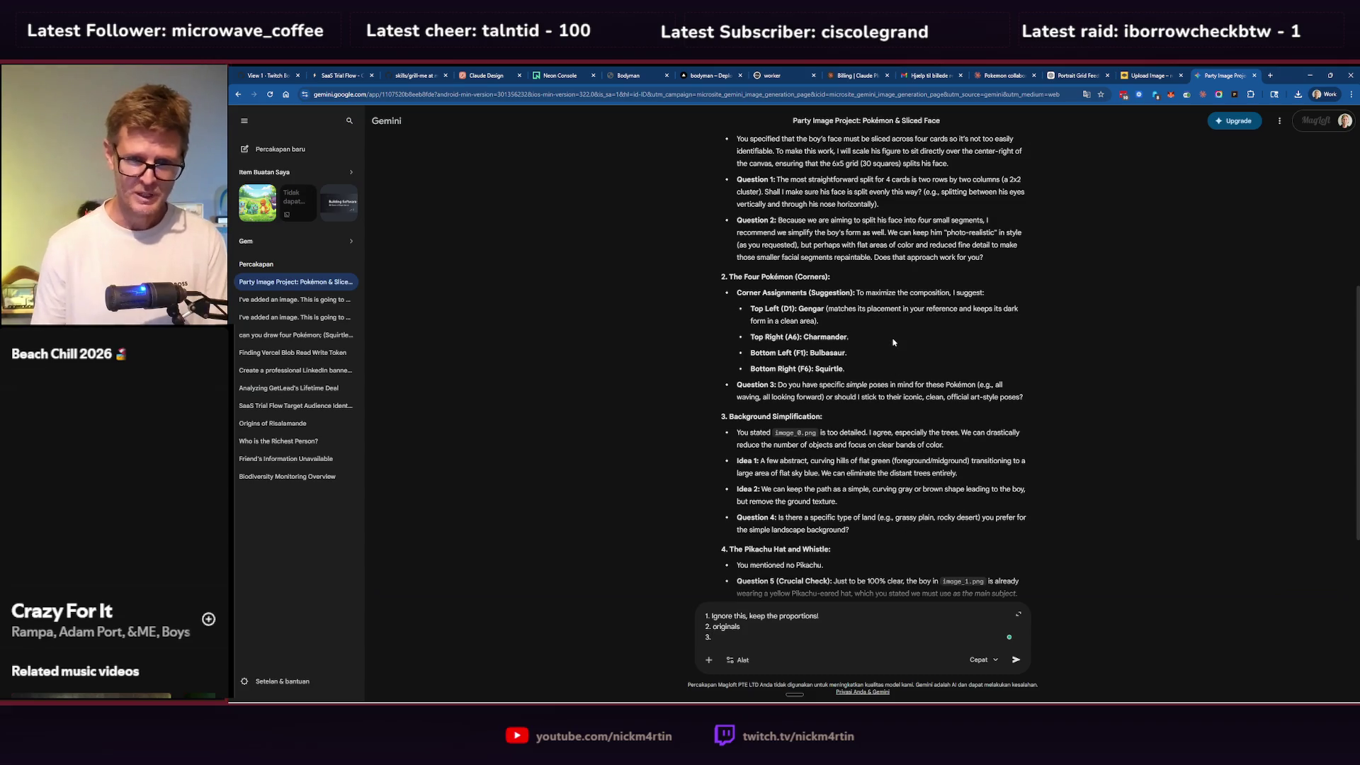
{"action": "scroll", "coordinate": [892, 342], "scroll_direction": "down", "scroll_amount": 2}
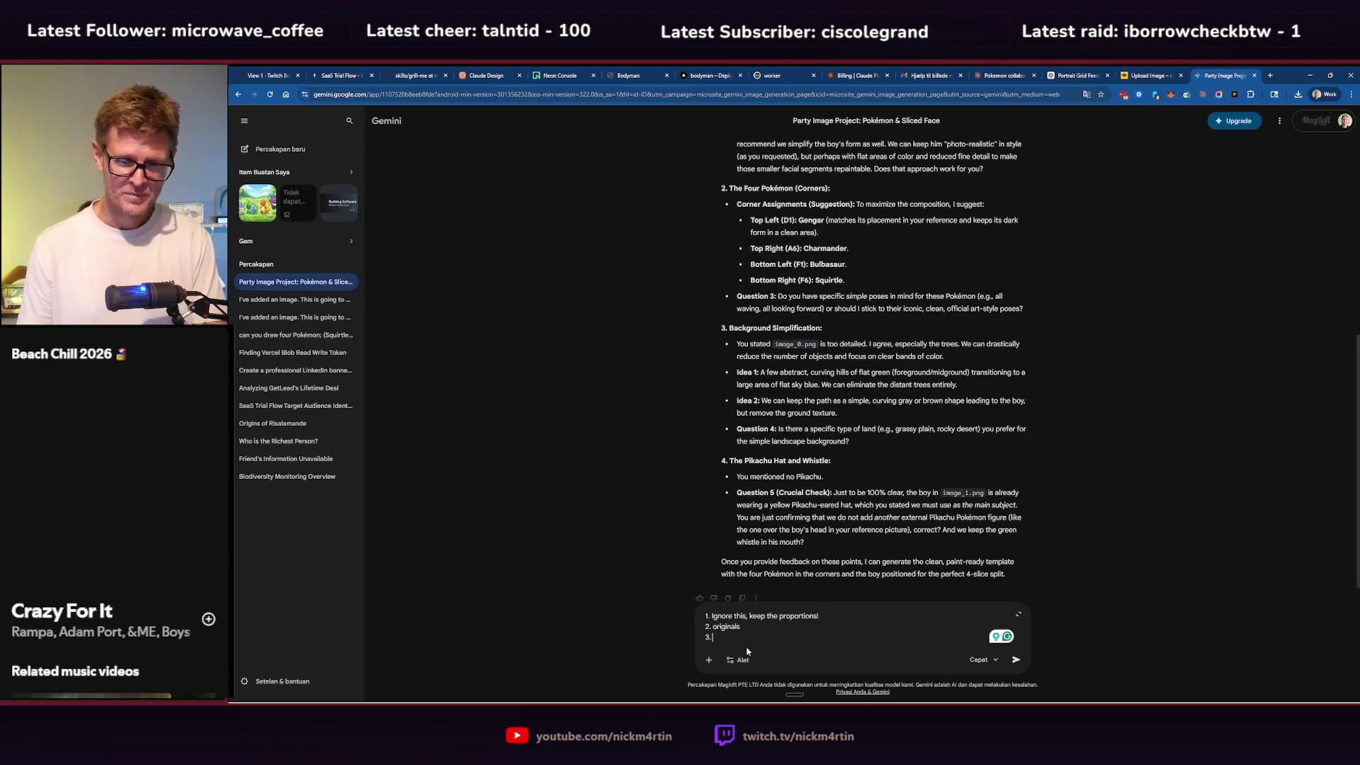
{"action": "type", "text": "i think"}
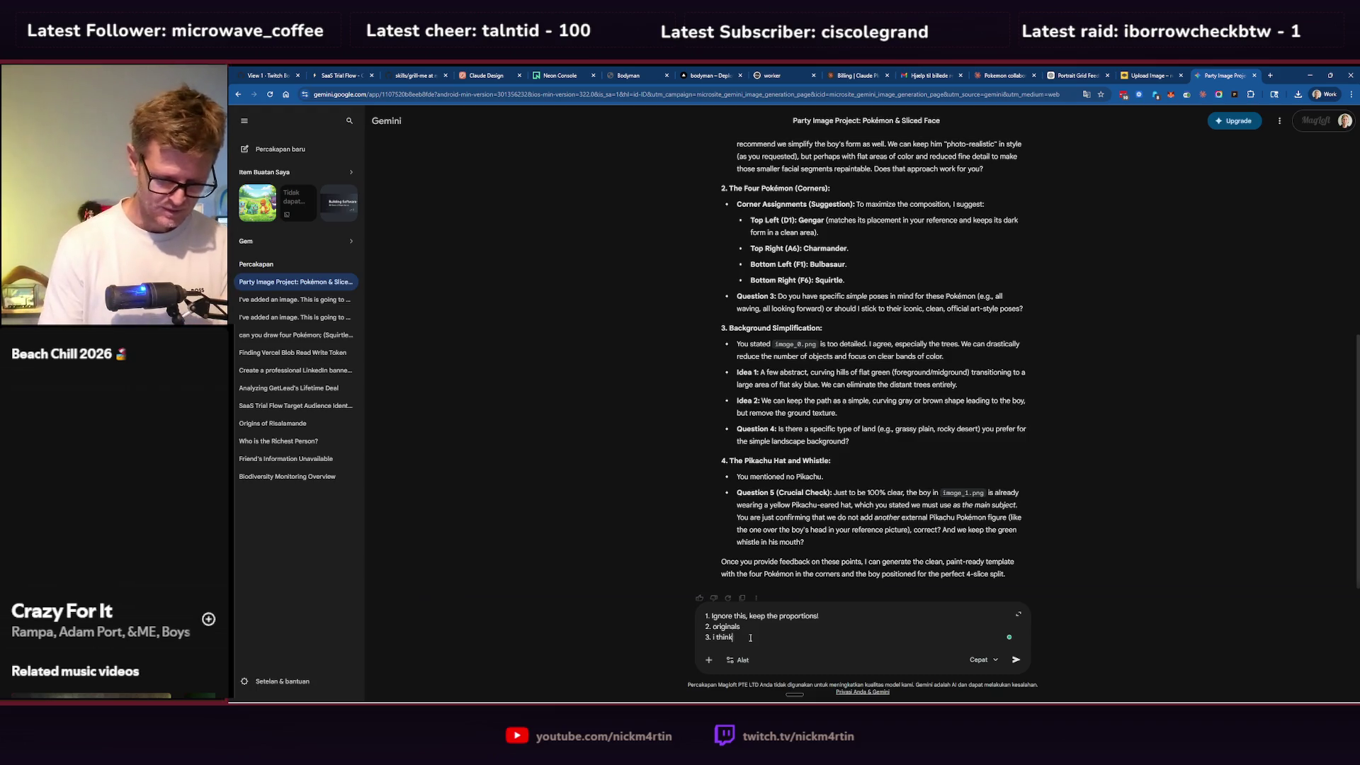
{"action": "type", "text": " badgrouns"}
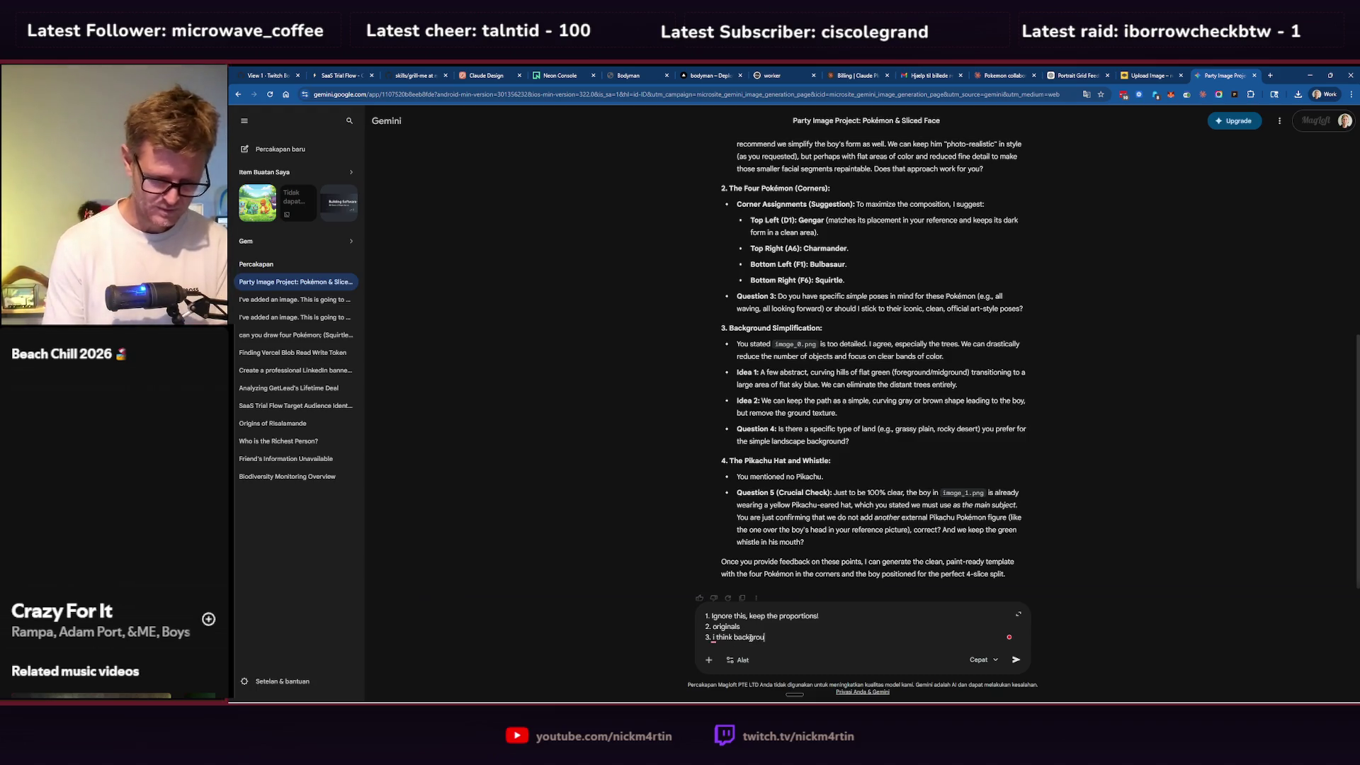
{"action": "key", "text": "BackSpace"}
{"action": "key", "text": "BackSpace"}
{"action": "key", "text": "BackSpace"}
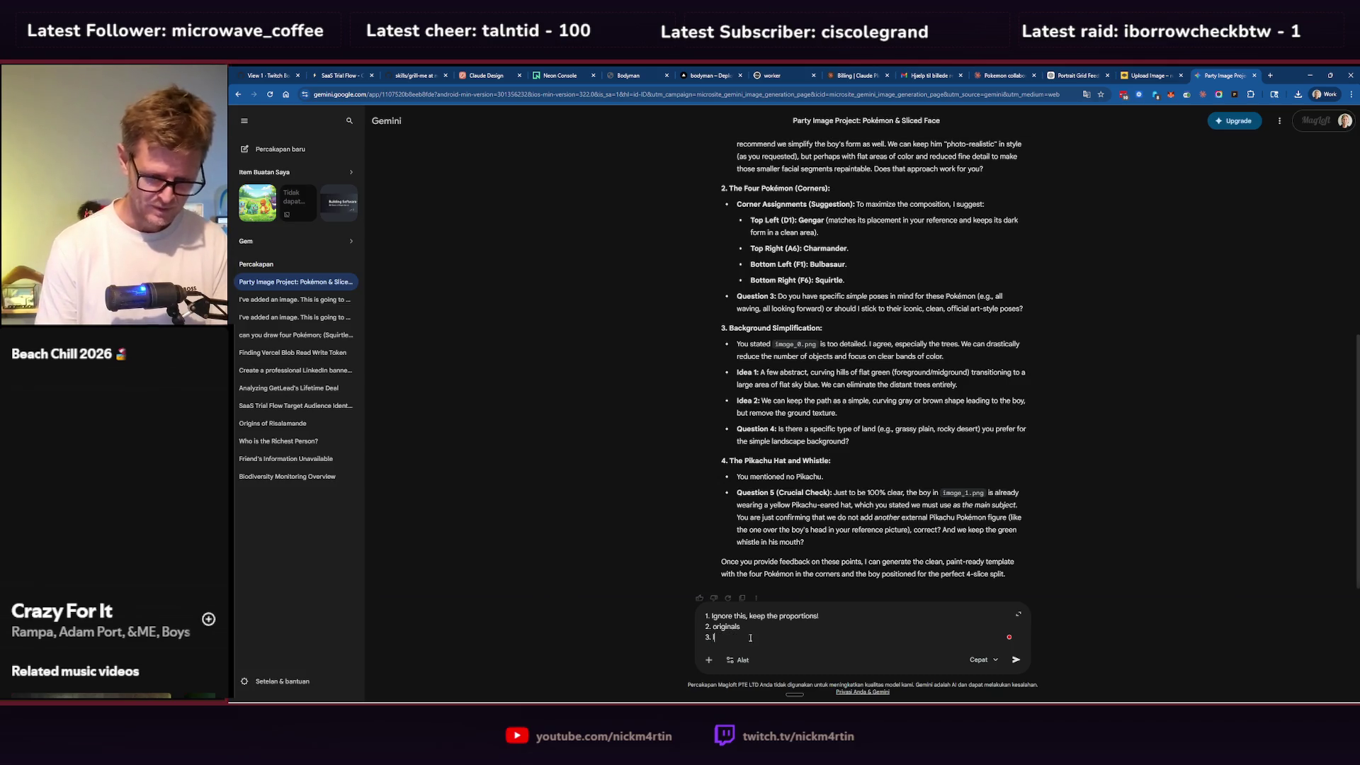
{"action": "type", "text": "s objects"}
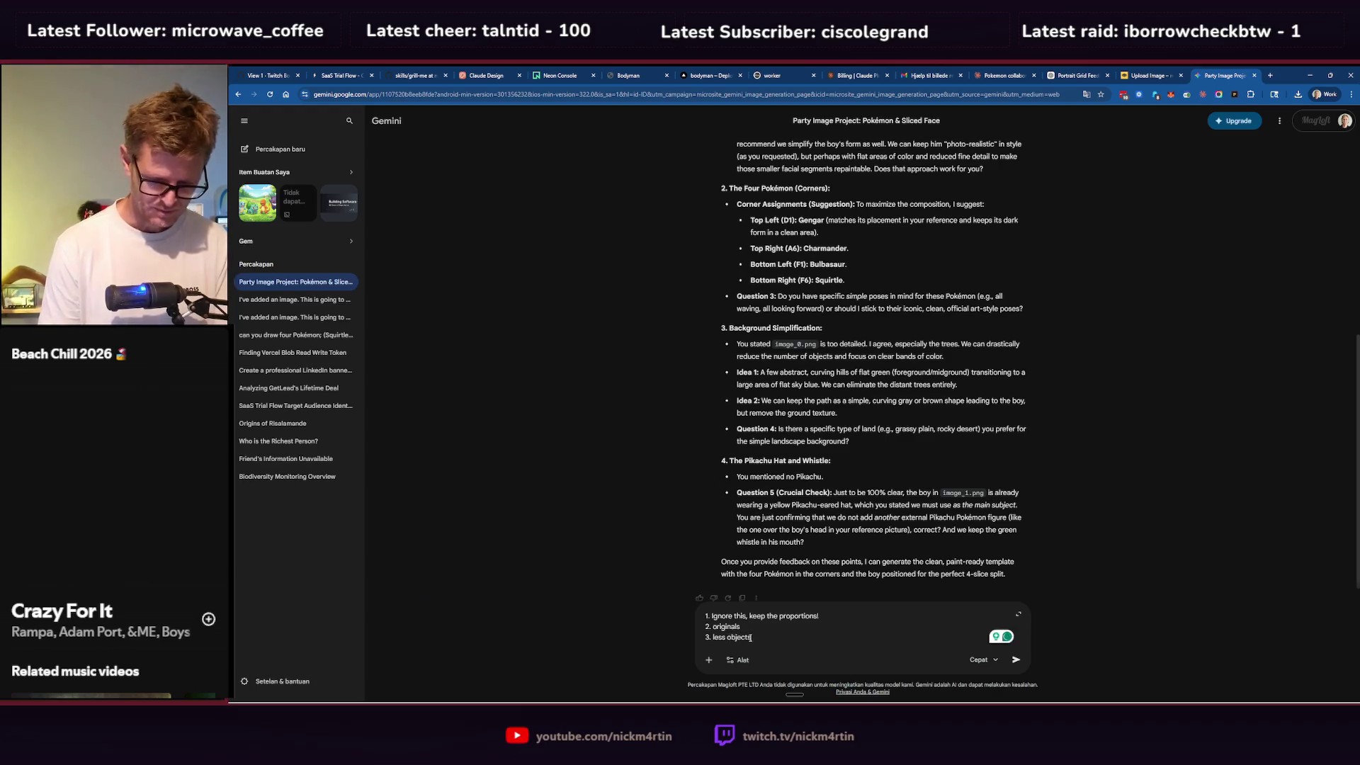
{"action": "type", "text": " pokemon th"}
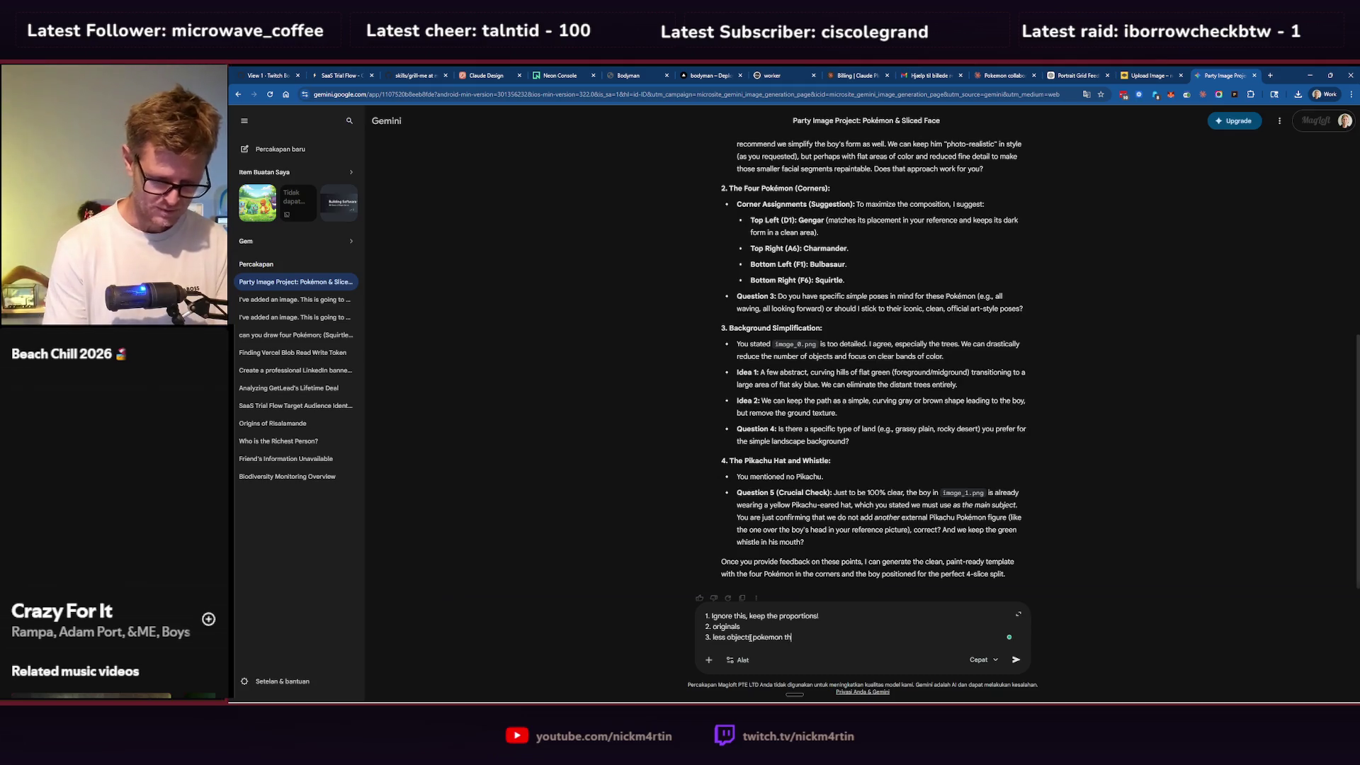
{"action": "type", "text": "eme"}
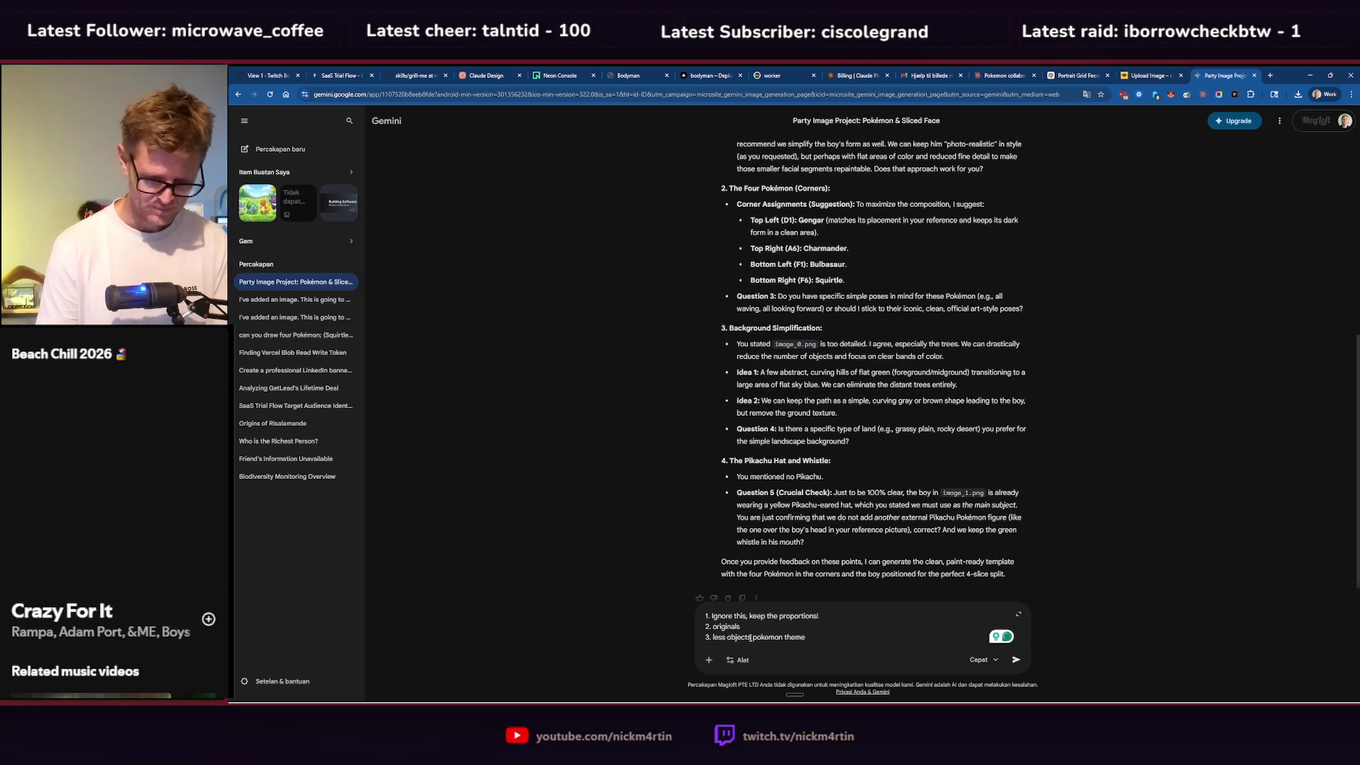
{"action": "type", "text": ", simple to draw"}
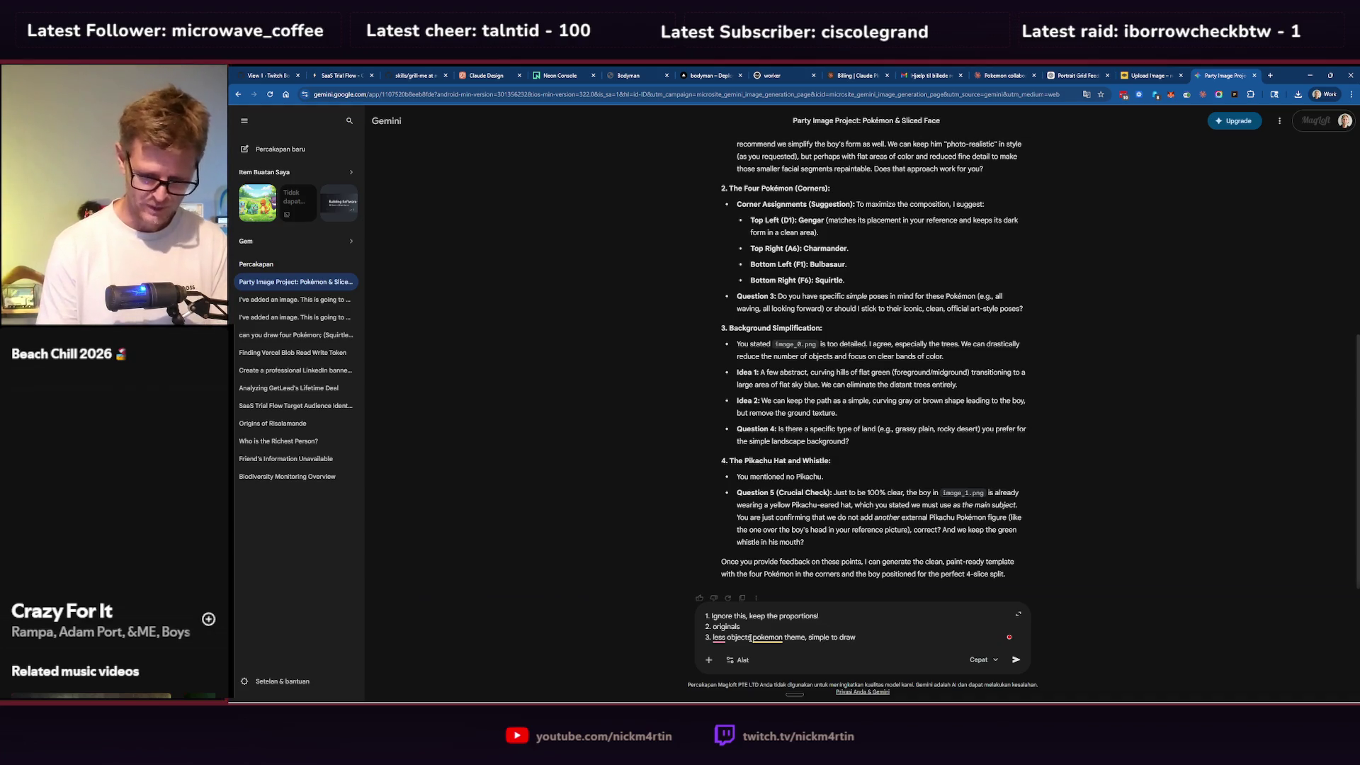
{"action": "type", "text": "/paint"}
{"action": "key", "text": "shift+Return"}
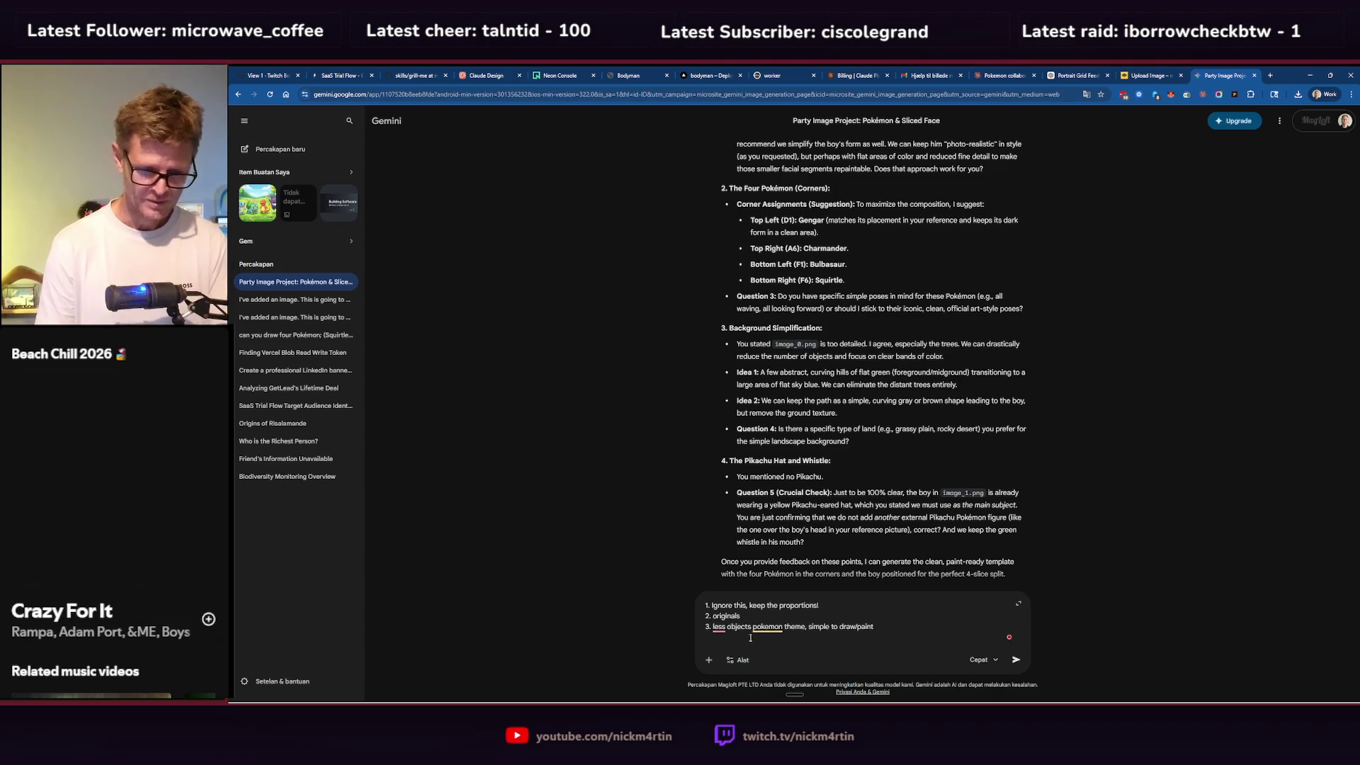
{"action": "scroll", "coordinate": [836, 559], "scroll_direction": "down", "scroll_amount": 1}
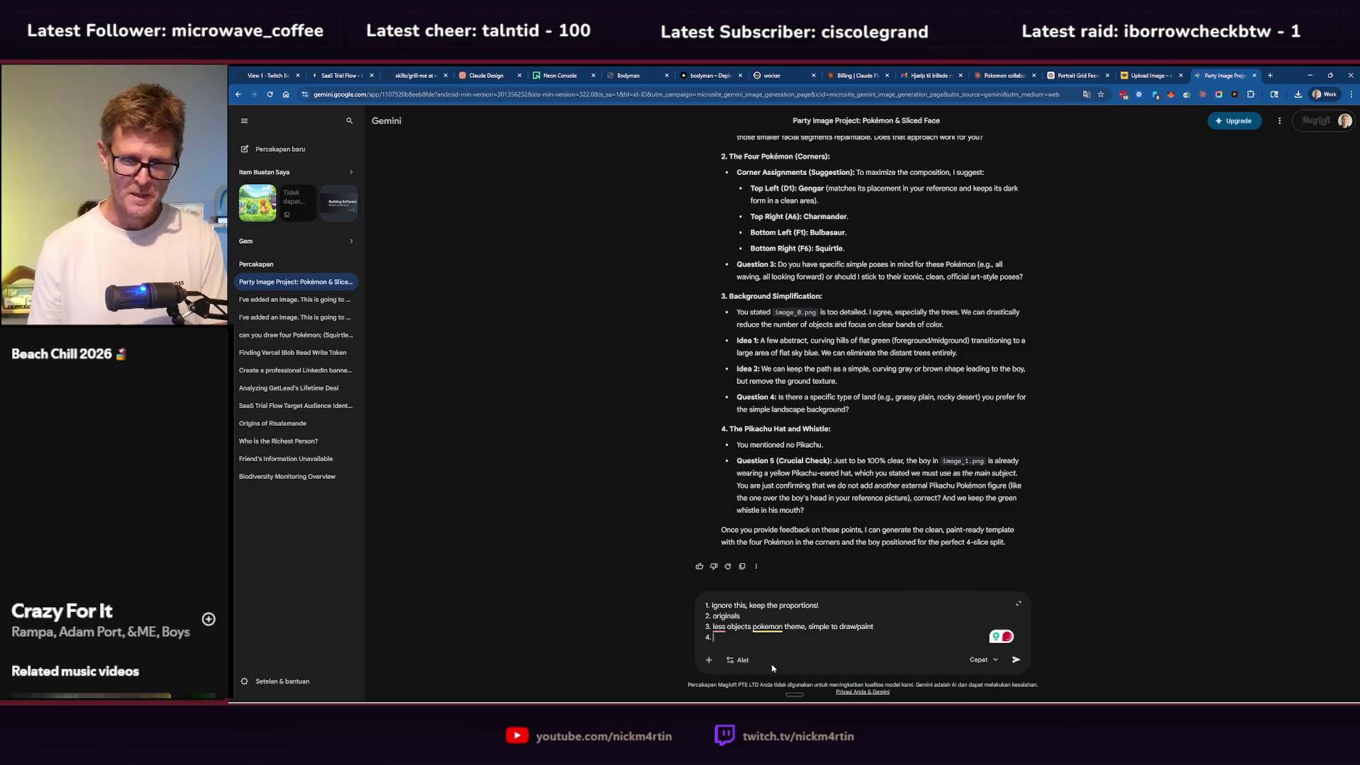
{"action": "type", "text": "Ign"}
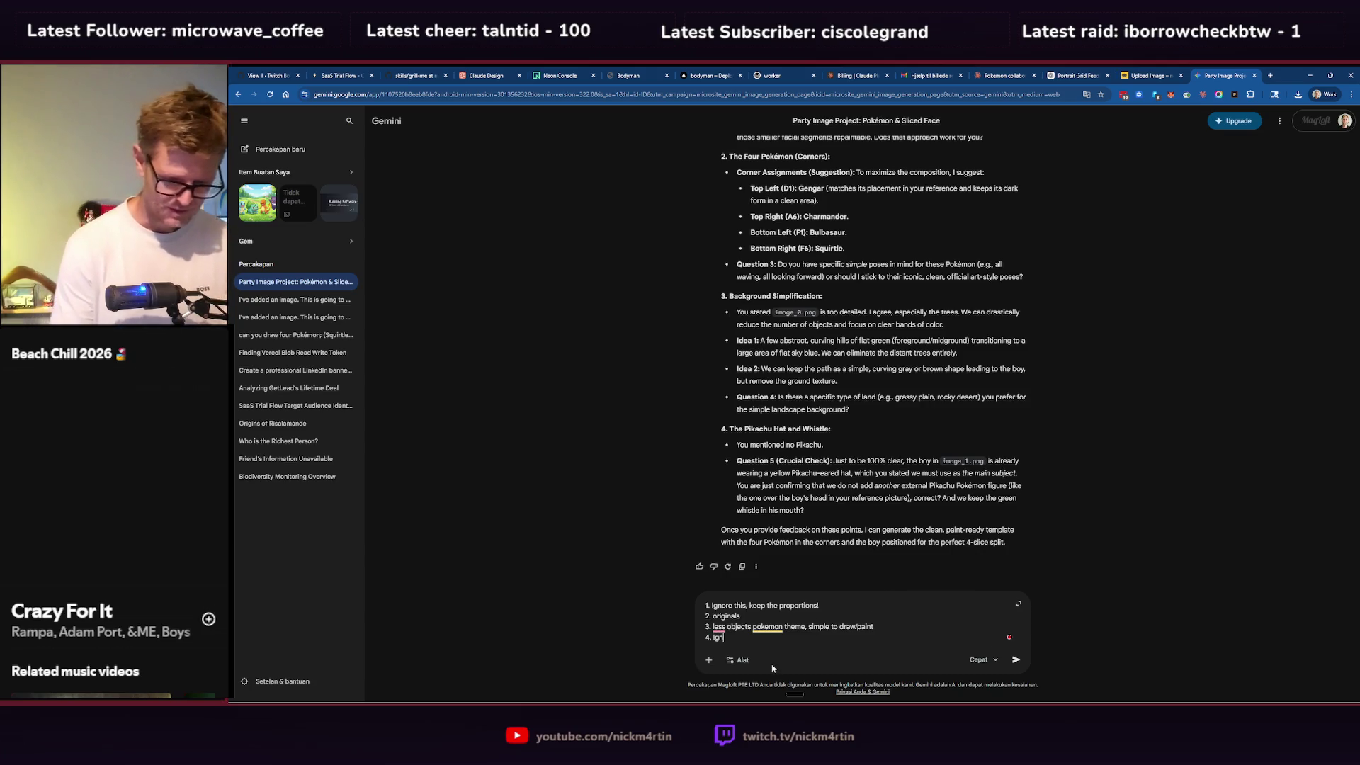
{"action": "type", "text": "ore this complete"}
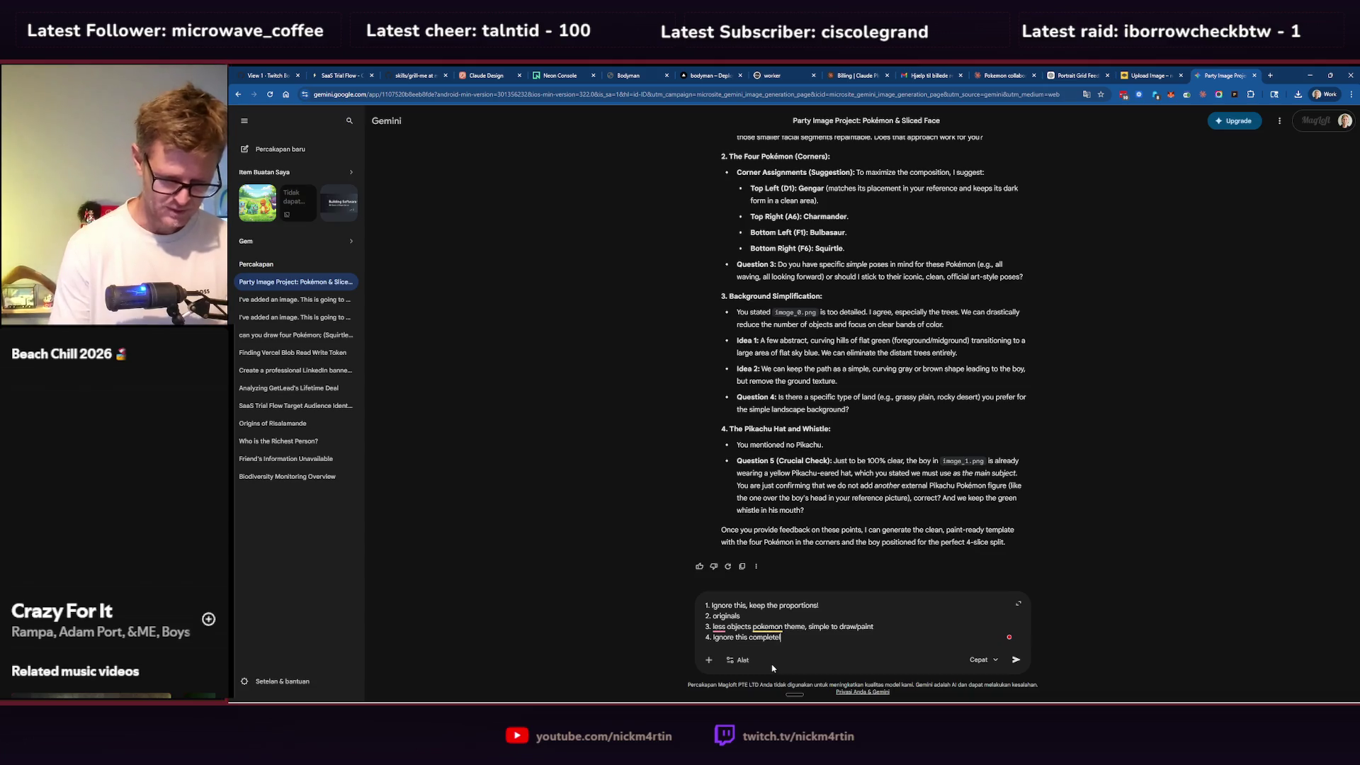
{"action": "type", "text": "he pi"}
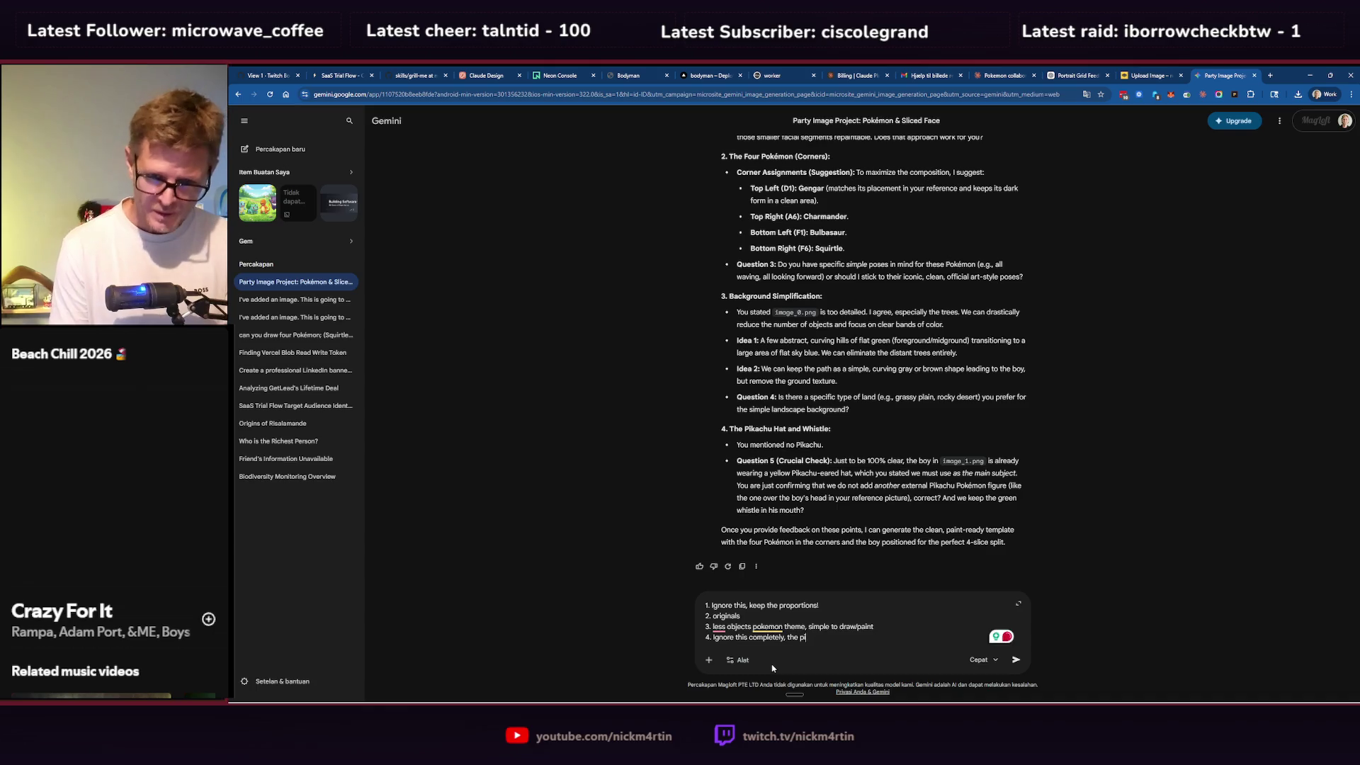
{"action": "type", "text": "achu"}
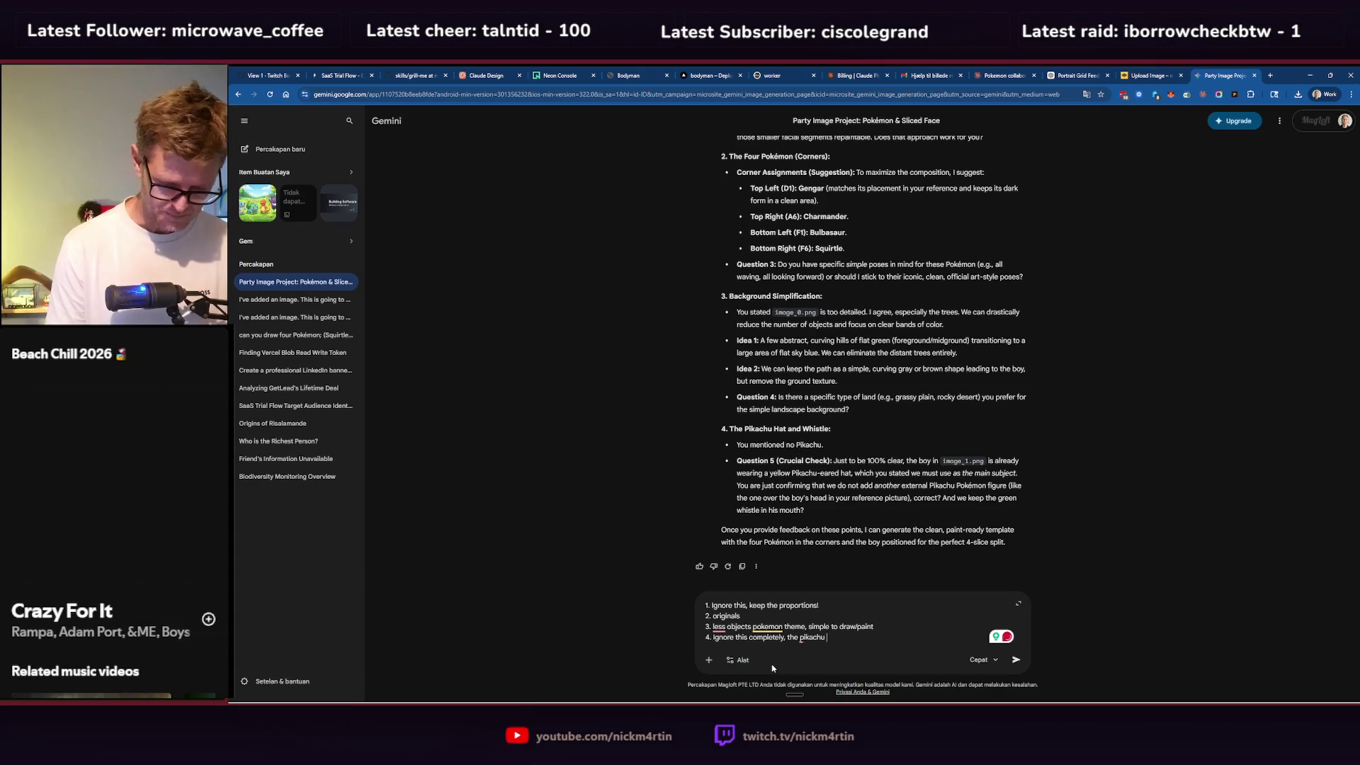
{"action": "type", "text": "c"}
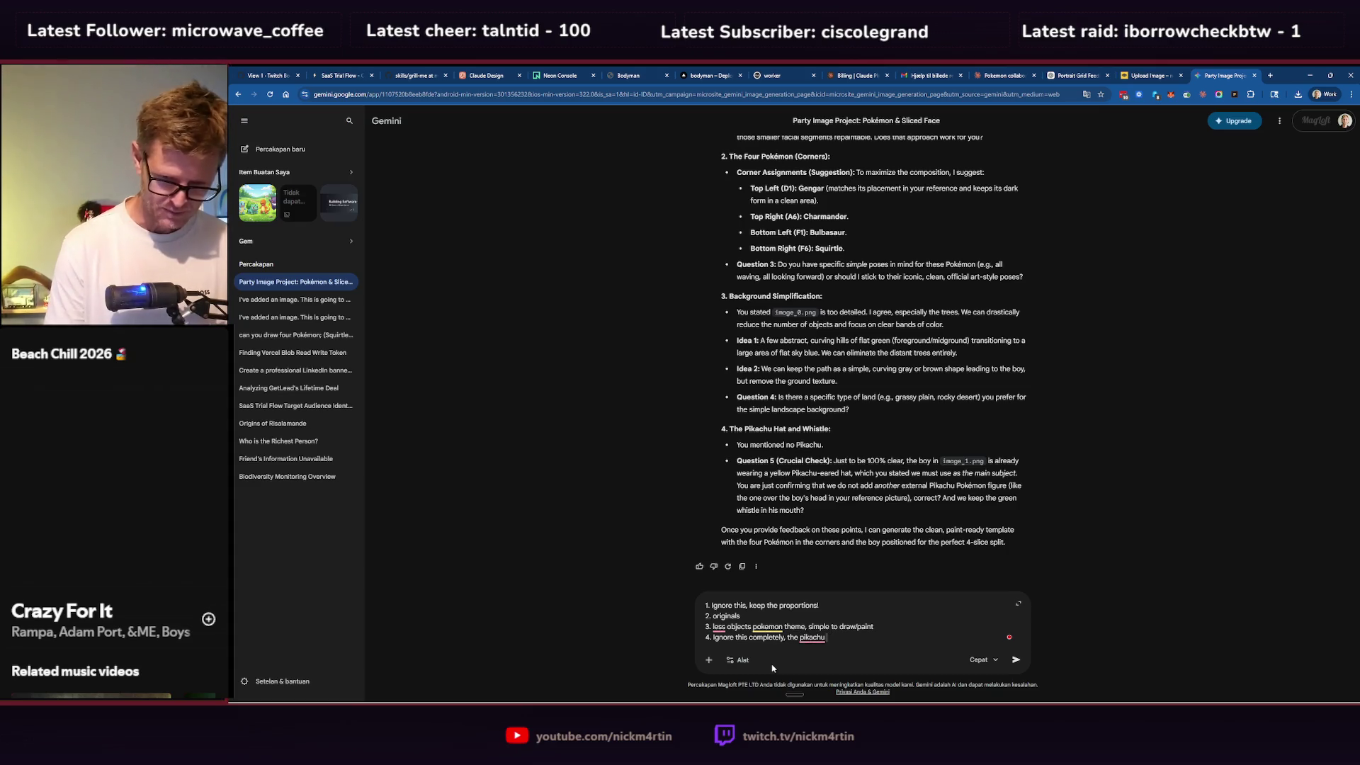
{"action": "type", "text": "hat"}
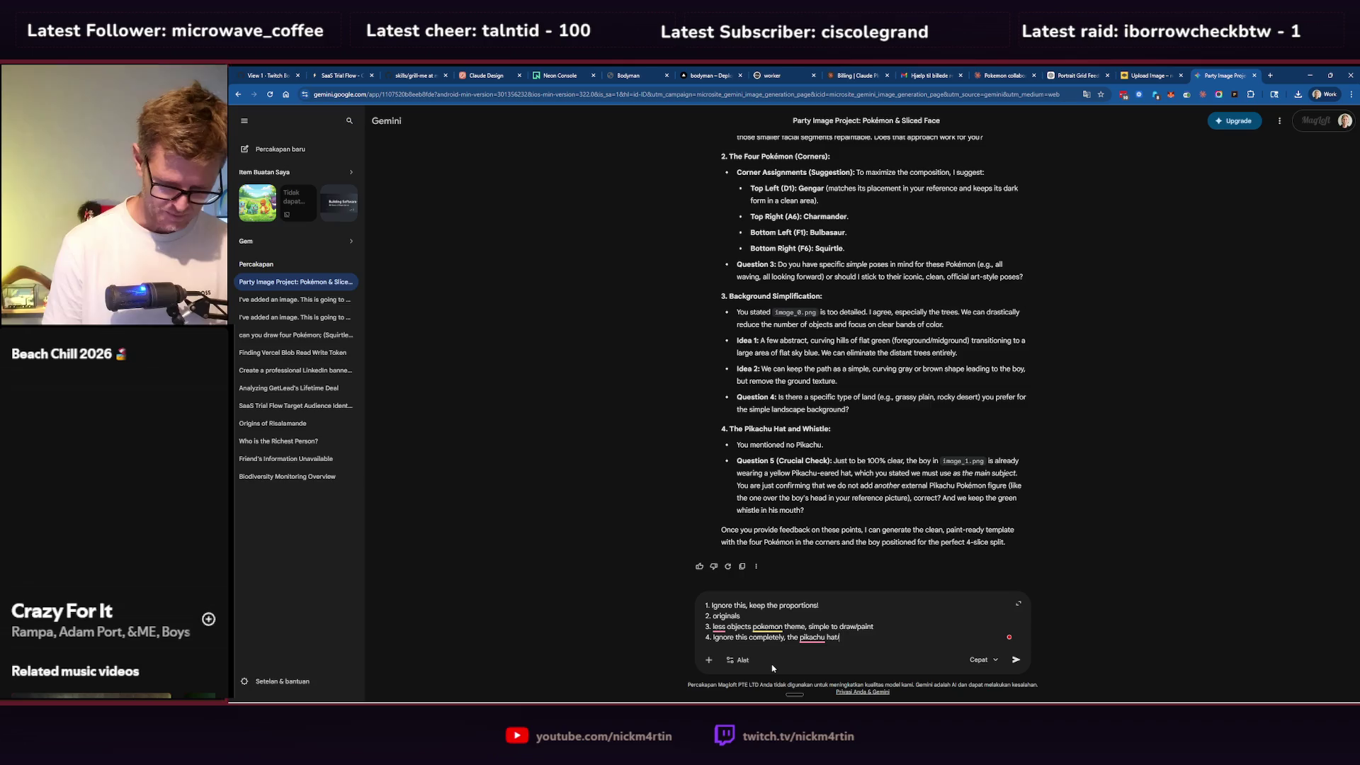
{"action": "type", "text": "/clothes is"}
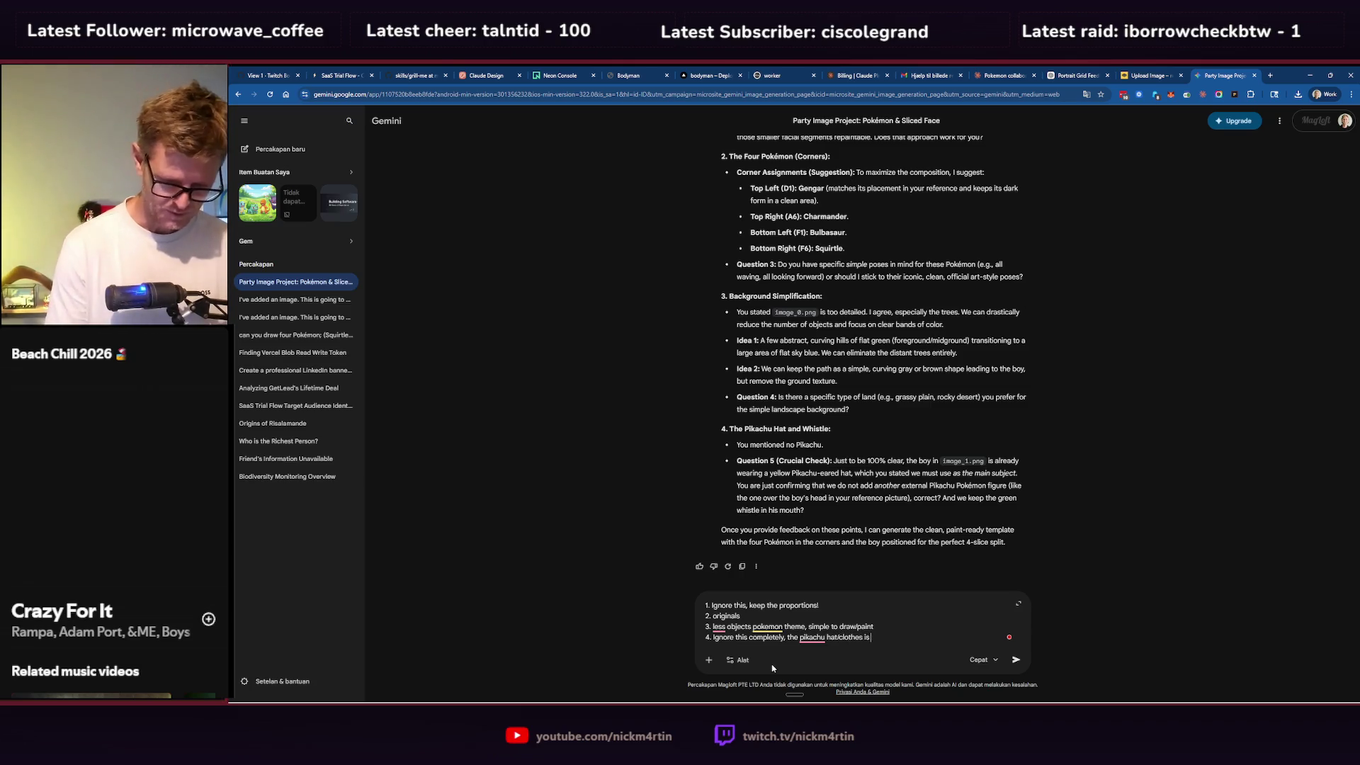
{"action": "type", "text": " perfectly "}
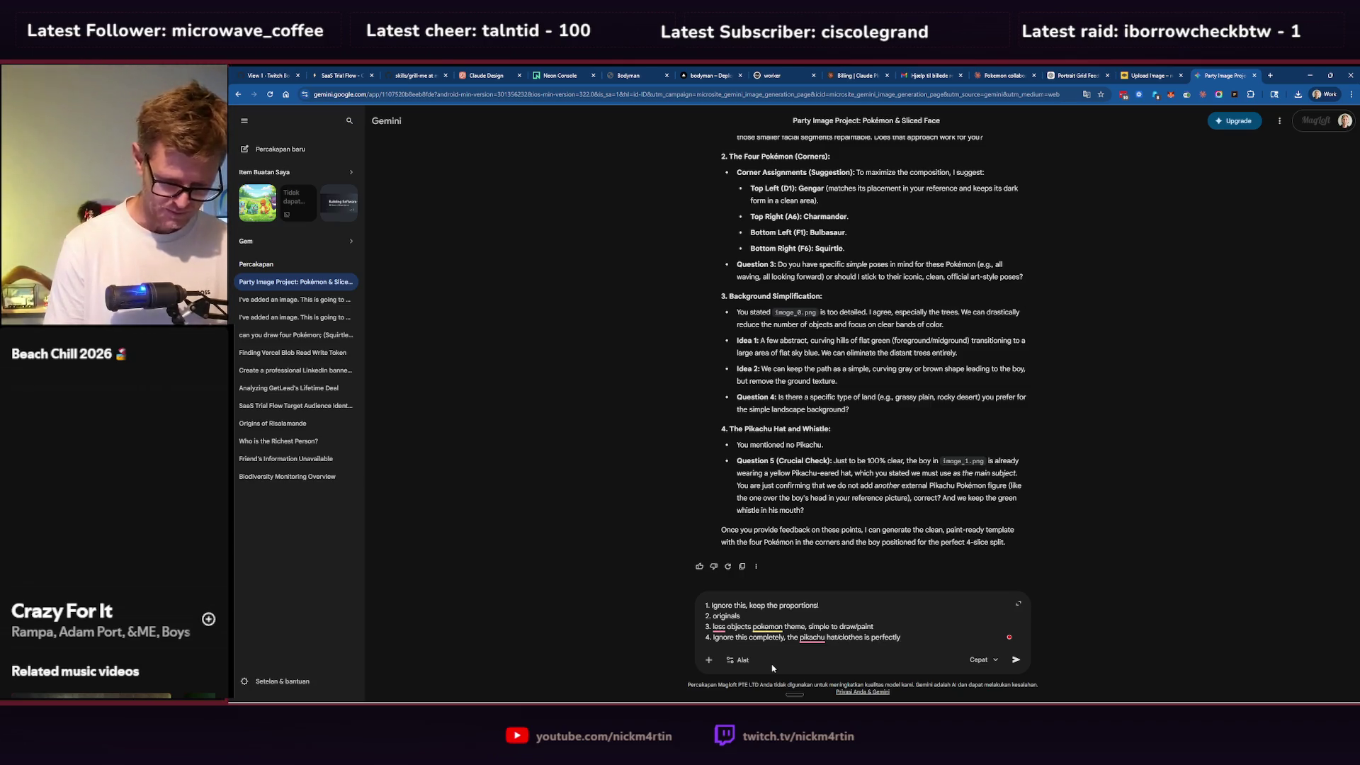
{"action": "type", "text": "fine to keep"}
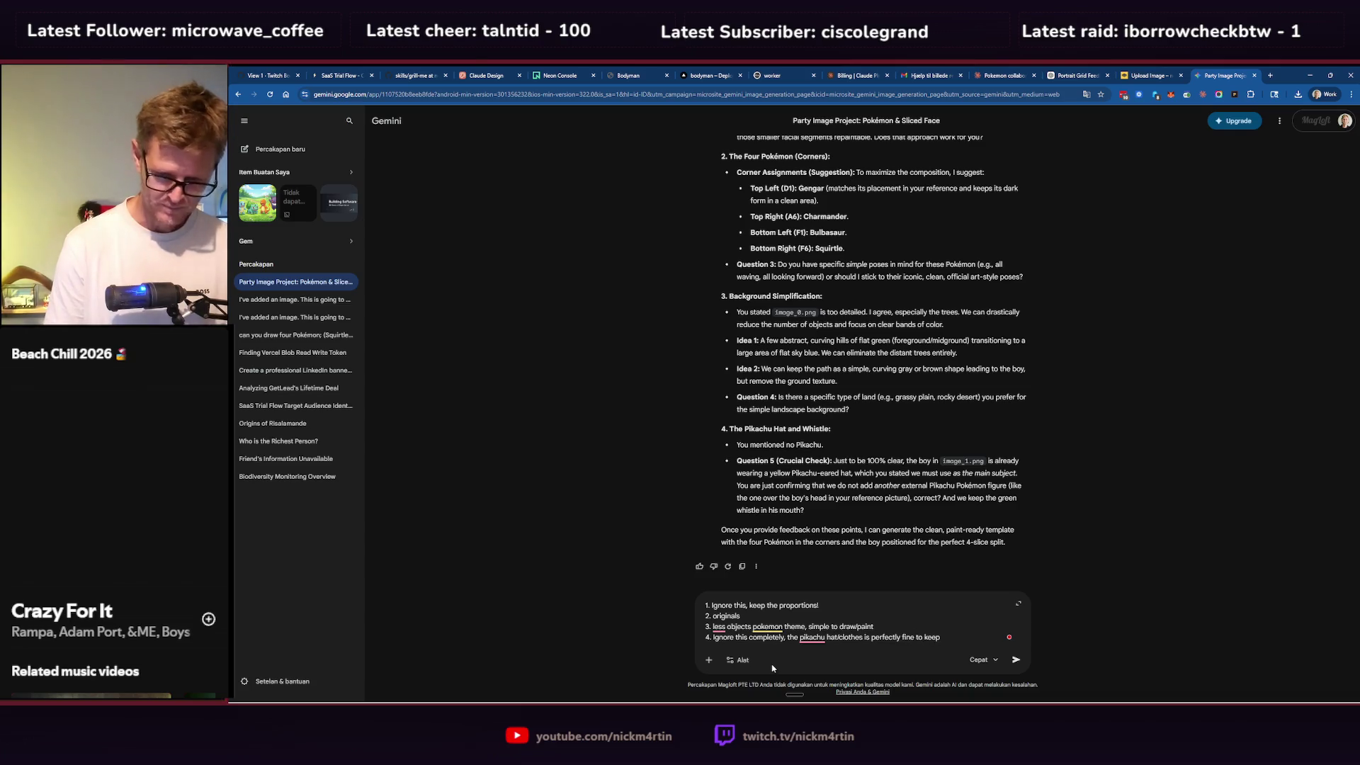
{"action": "key", "text": "Return"}
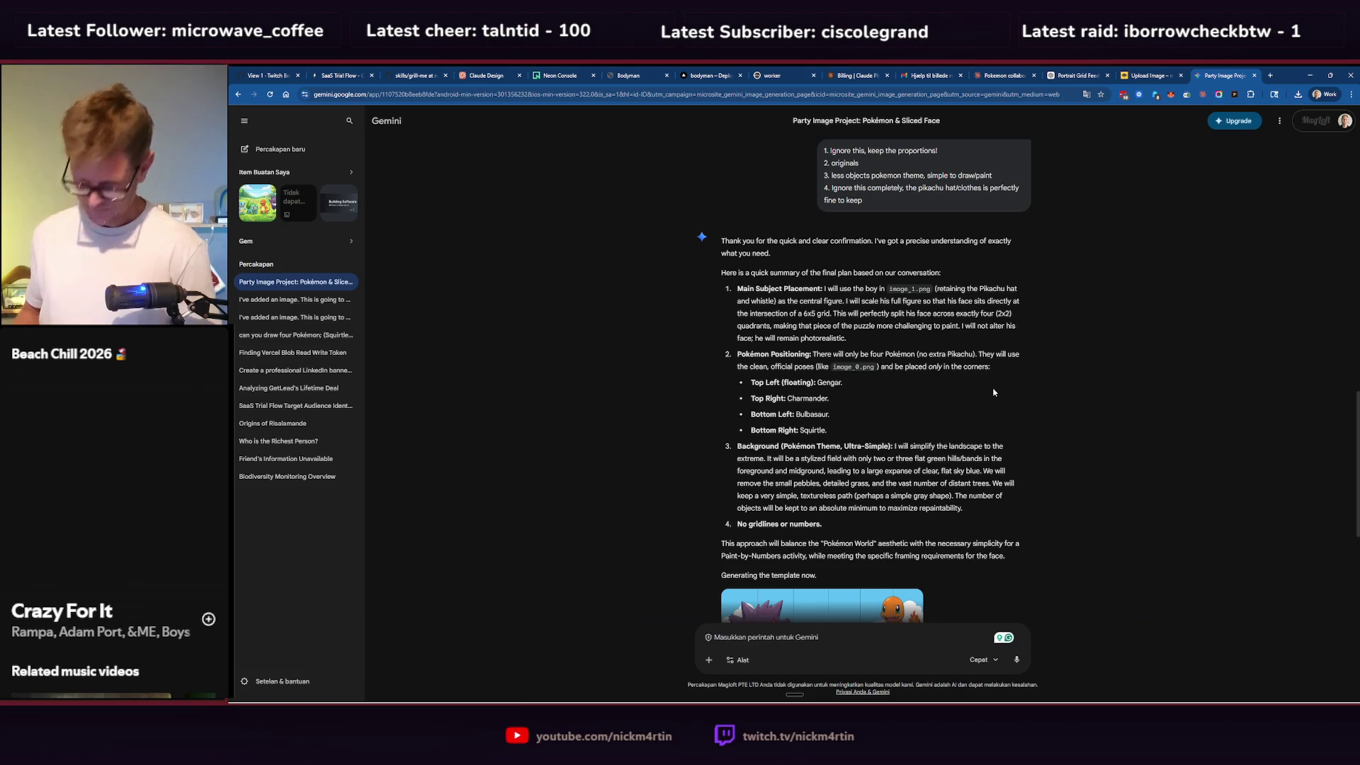
- Scroll down to the generated Pikachu-hat template with four corner Pokémon and open it full size
{"action": "scroll", "coordinate": [963, 475], "scroll_direction": "down", "scroll_amount": 3}
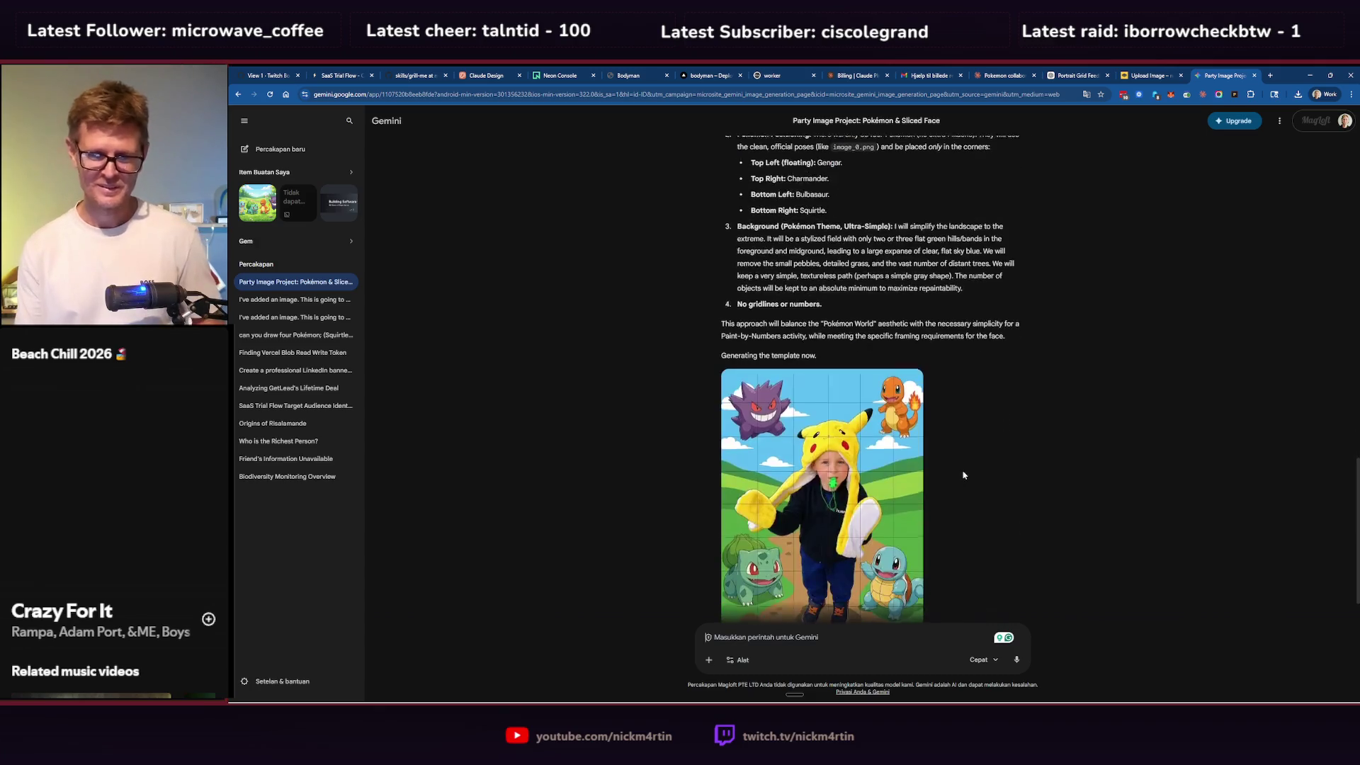
{"action": "scroll", "coordinate": [992, 473], "scroll_direction": "down", "scroll_amount": 1}
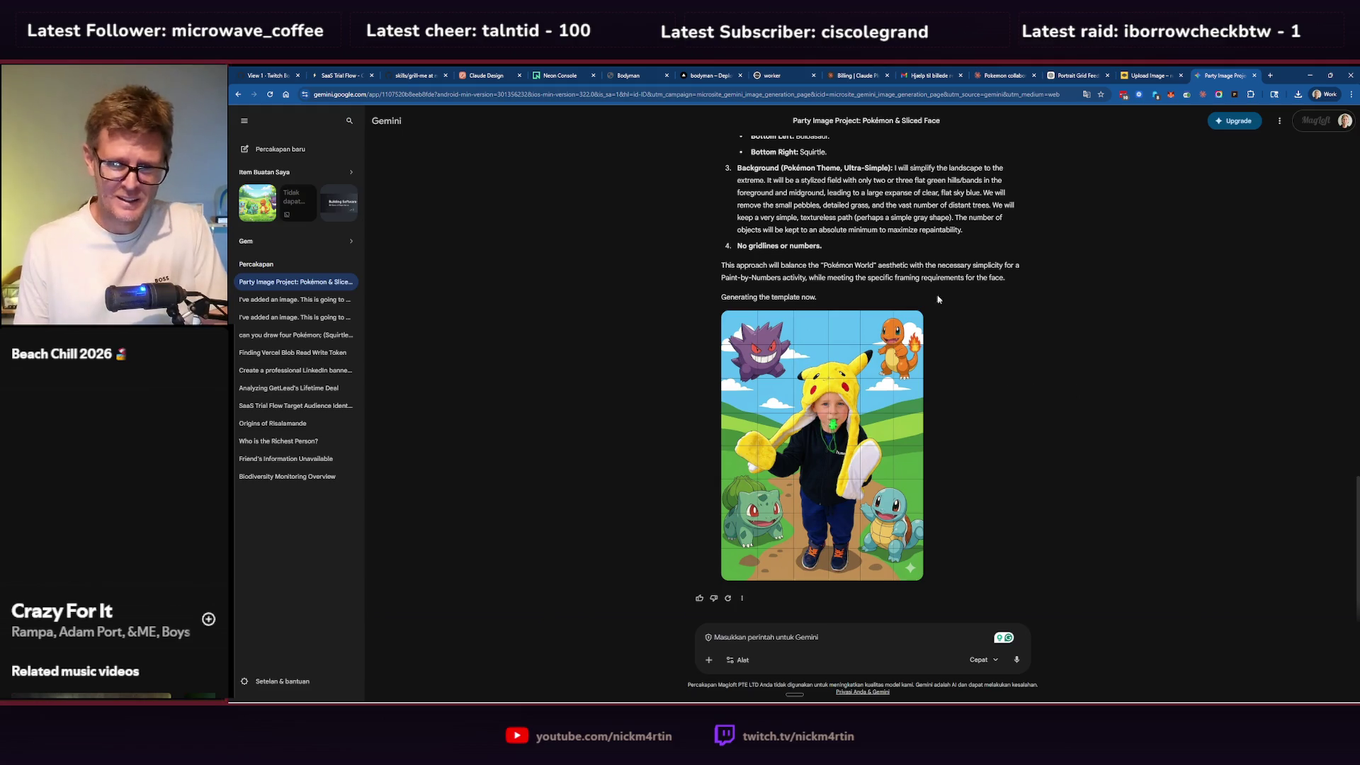
{"action": "mouse_move", "coordinate": [819, 352]}
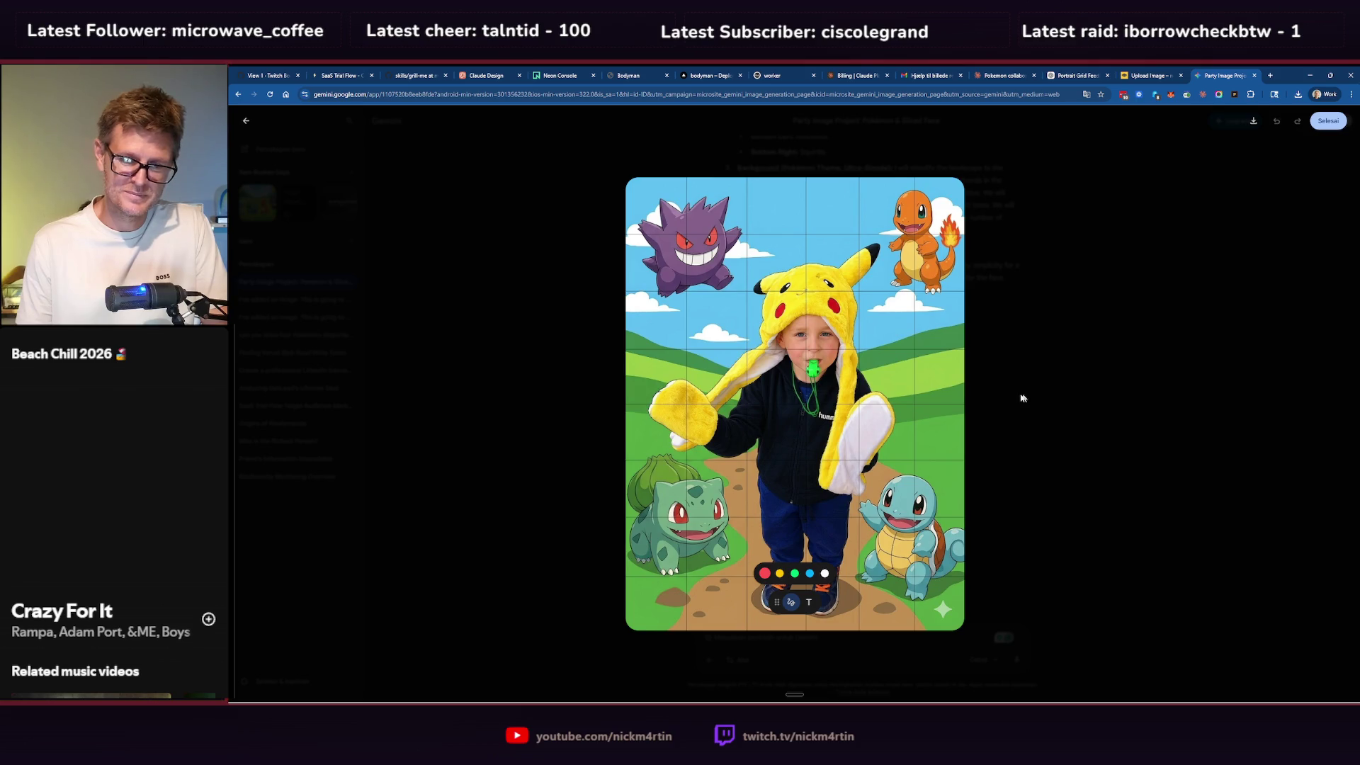
- Send a three-line request: remove all gridlines, ground the top-right Pokémon, add 1–4 simple trees
{"action": "left_click", "coordinate": [1038, 330]}
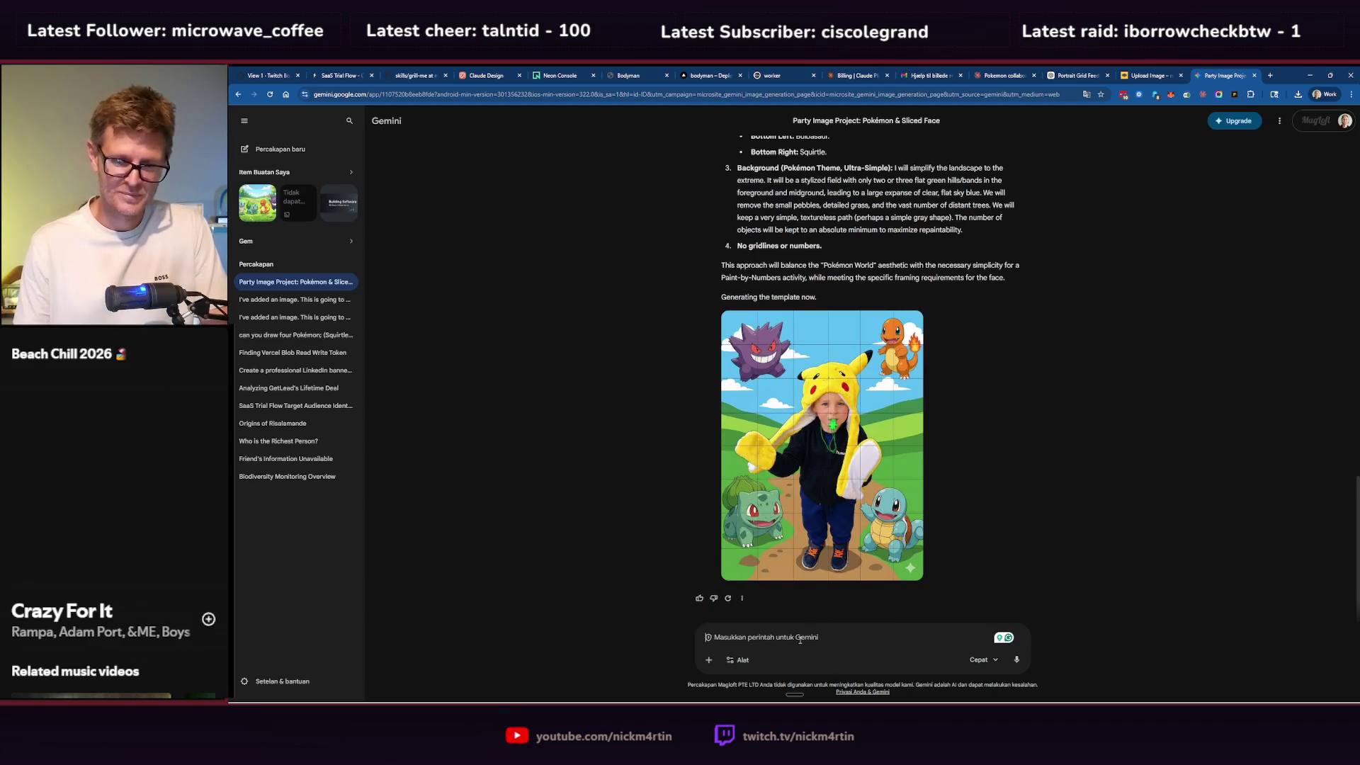
{"action": "type", "text": "Can you "}
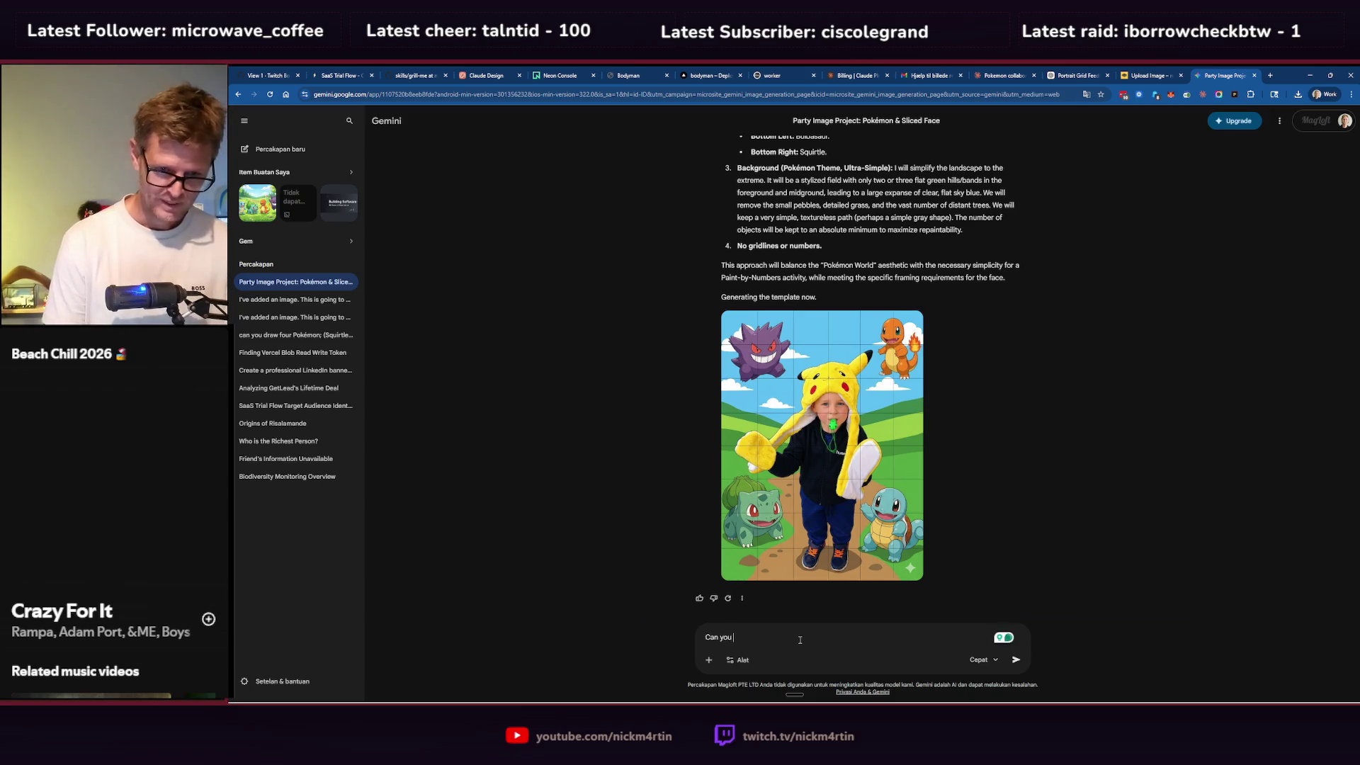
{"action": "type", "text": "remove ALL "}
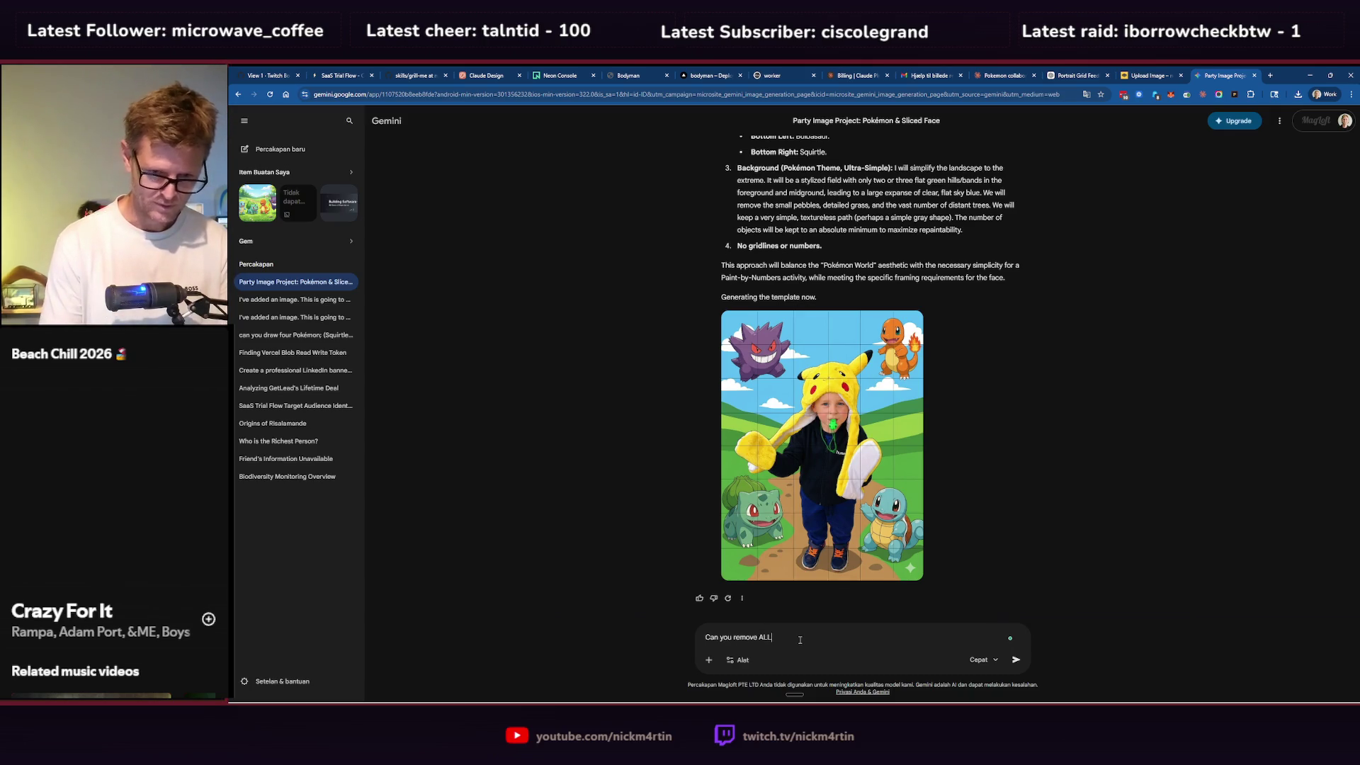
{"action": "type", "text": "gridlines?"}
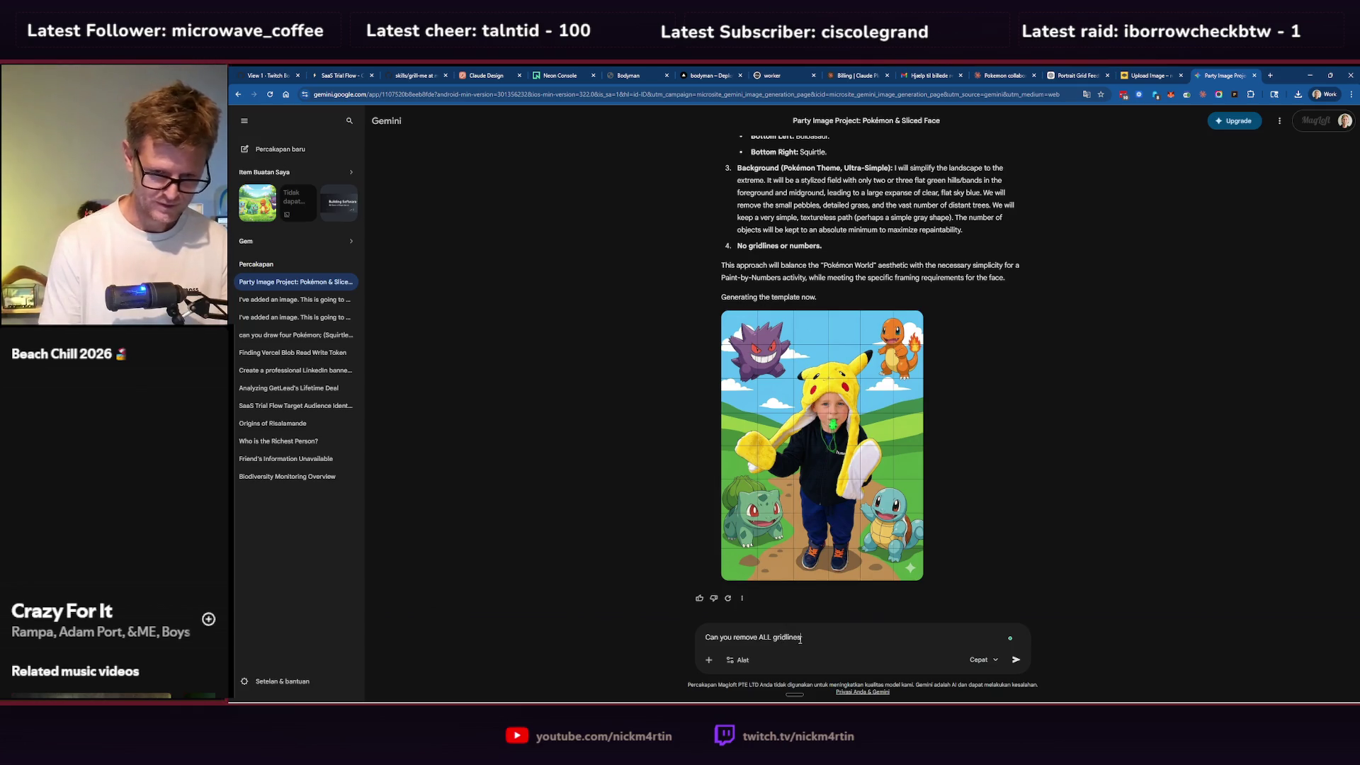
{"action": "key", "text": "shift+Return"}
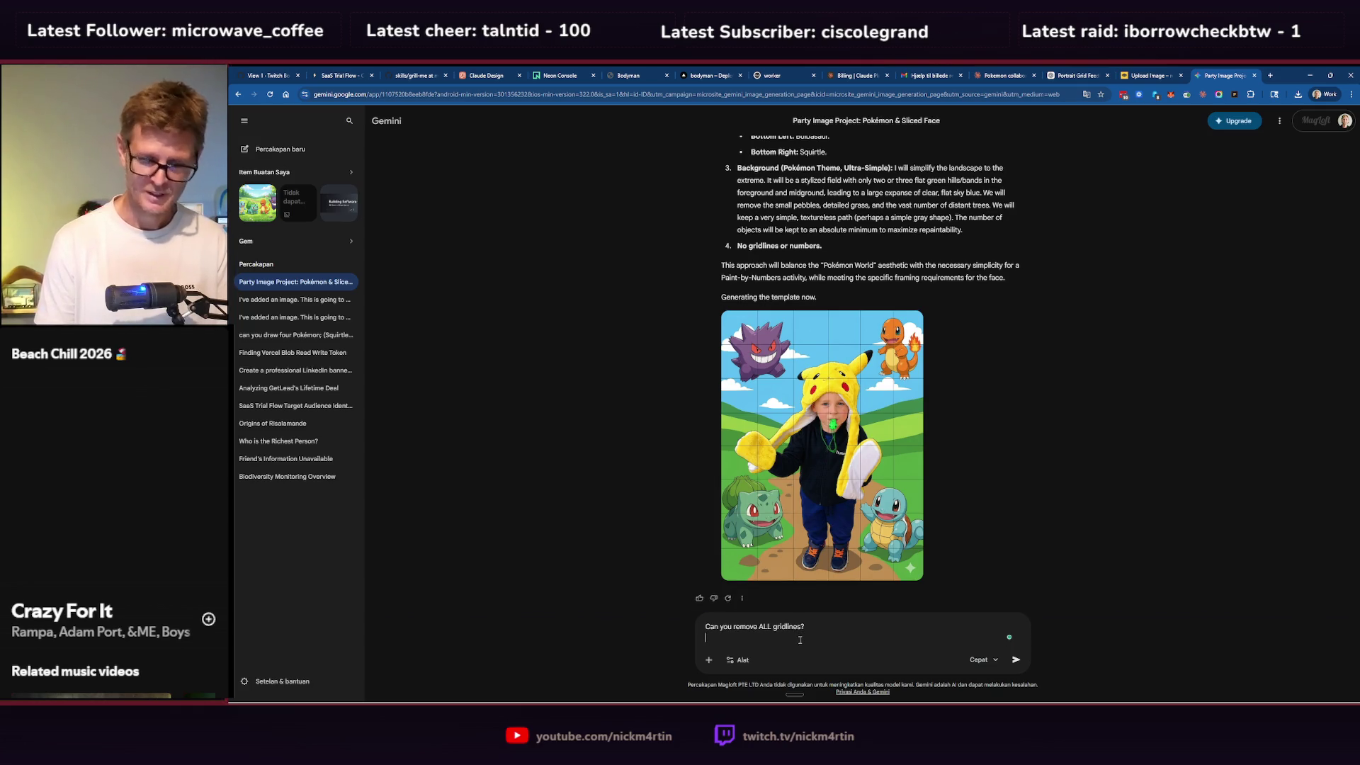
{"action": "type", "text": "Can you "}
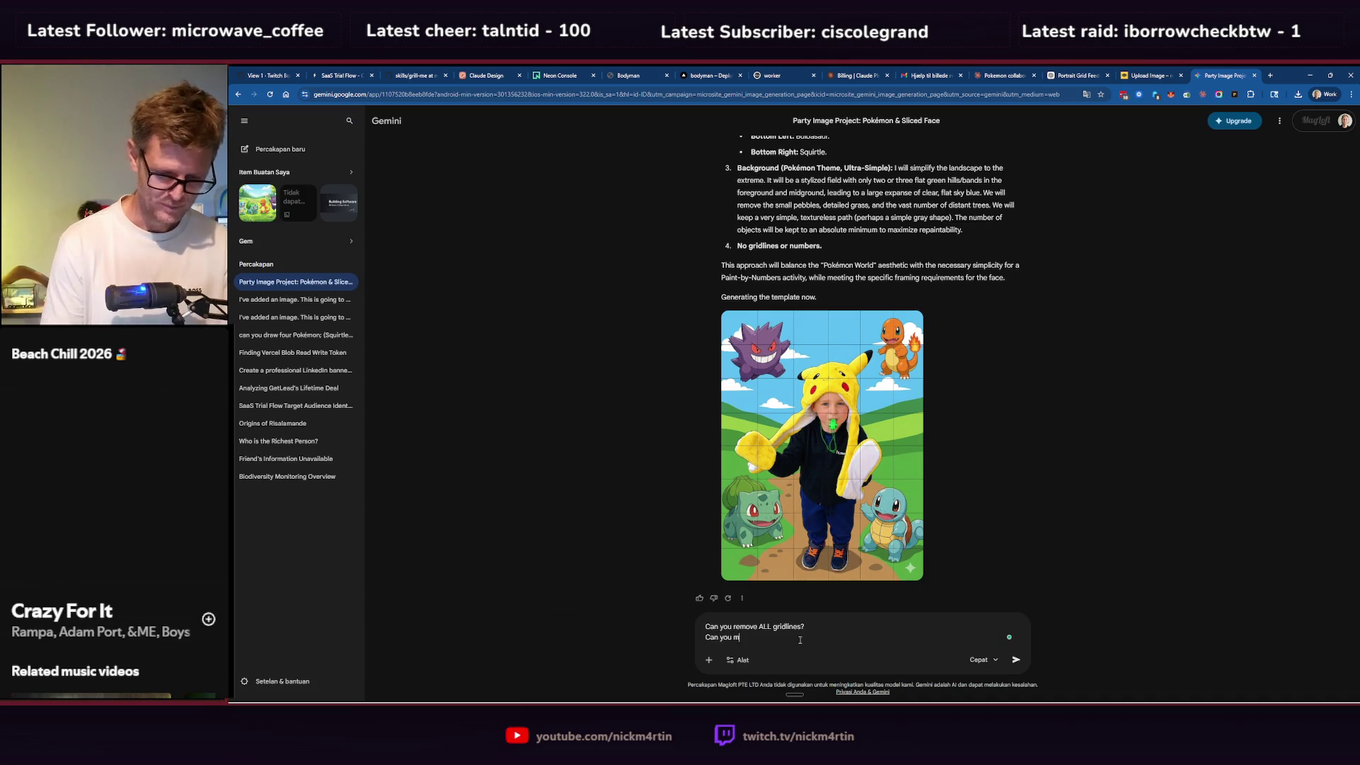
{"action": "type", "text": "move to"}
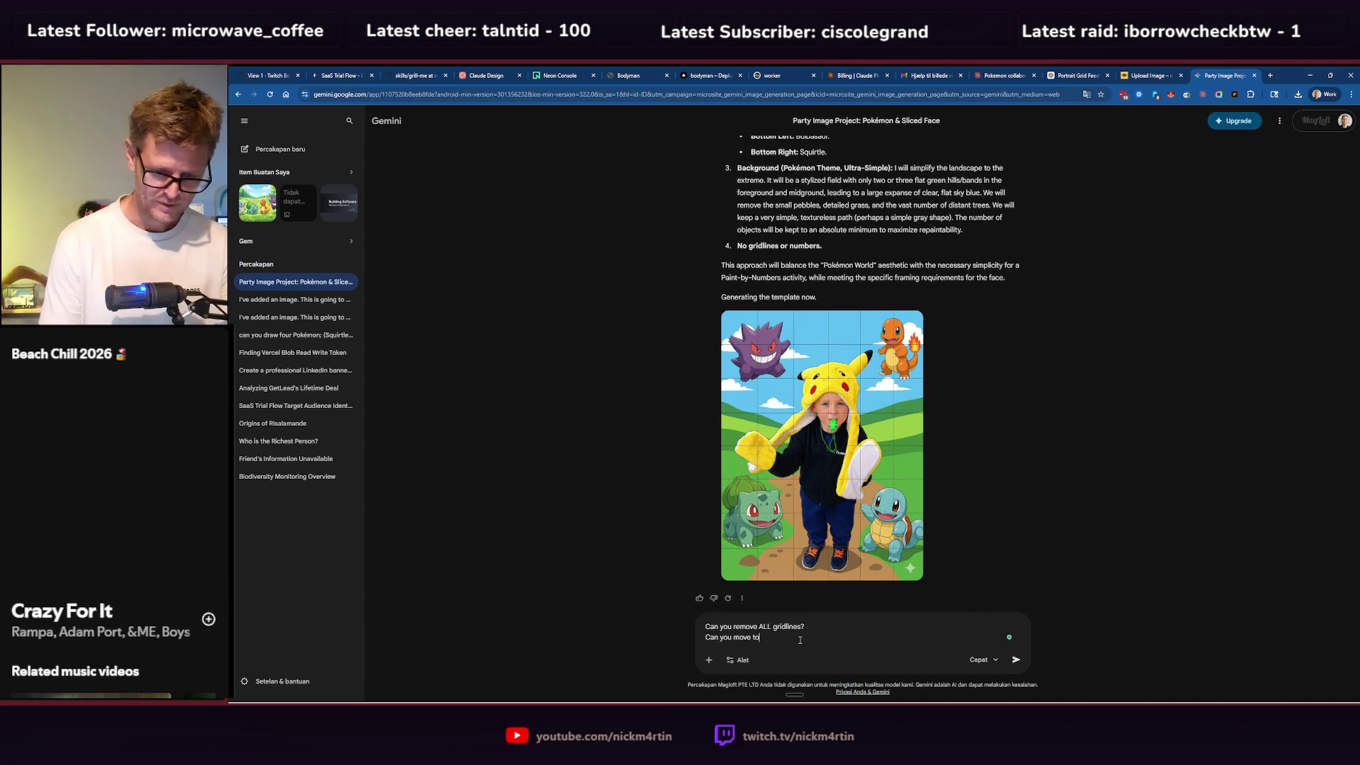
{"action": "type", "text": "p right pokemon"}
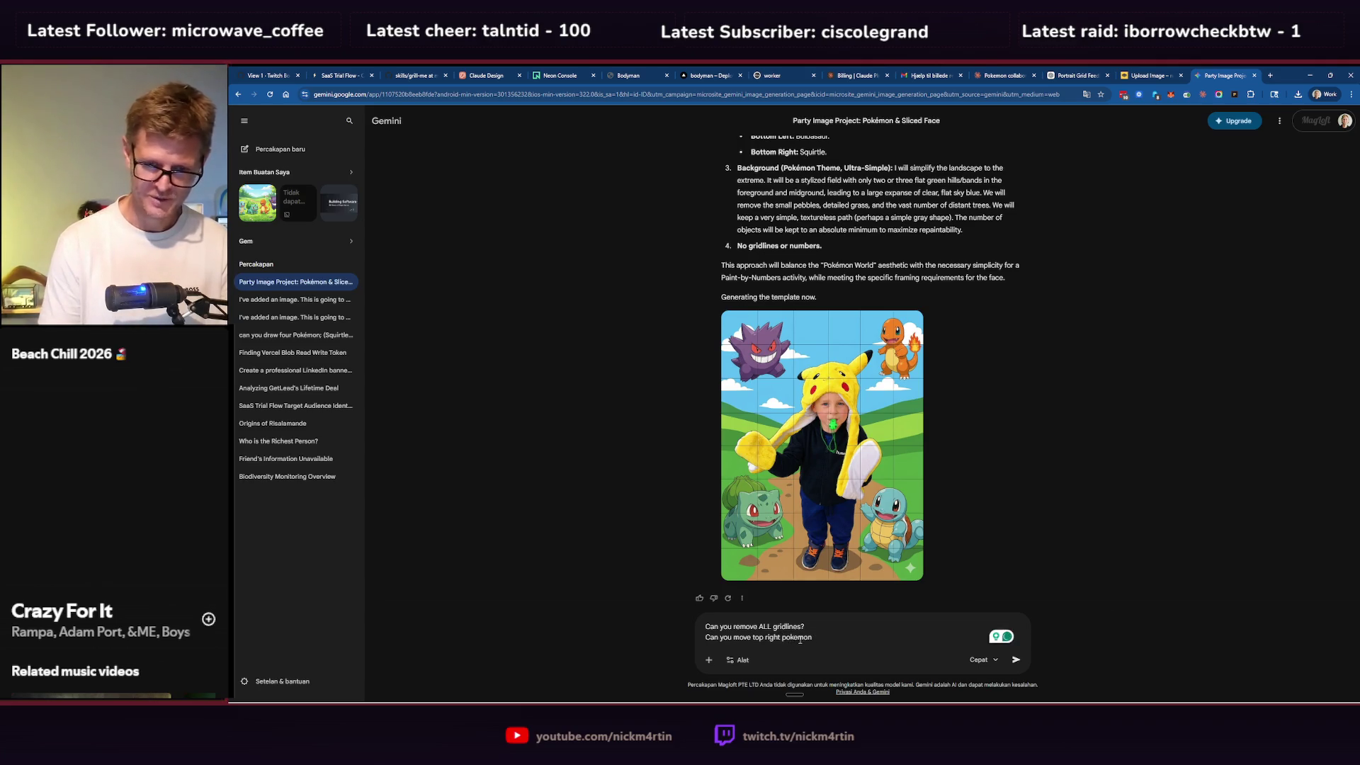
{"action": "type", "text": " down"}
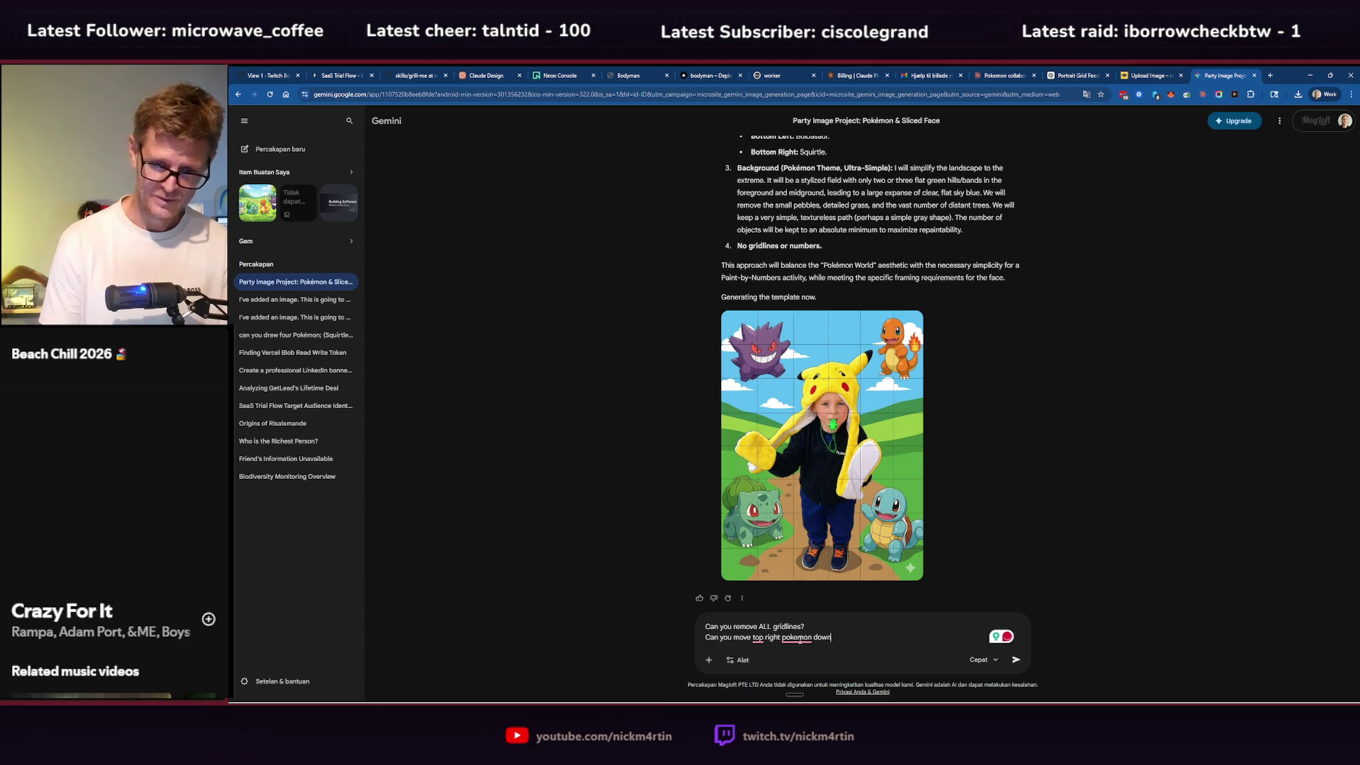
{"action": "type", "text": "so"}
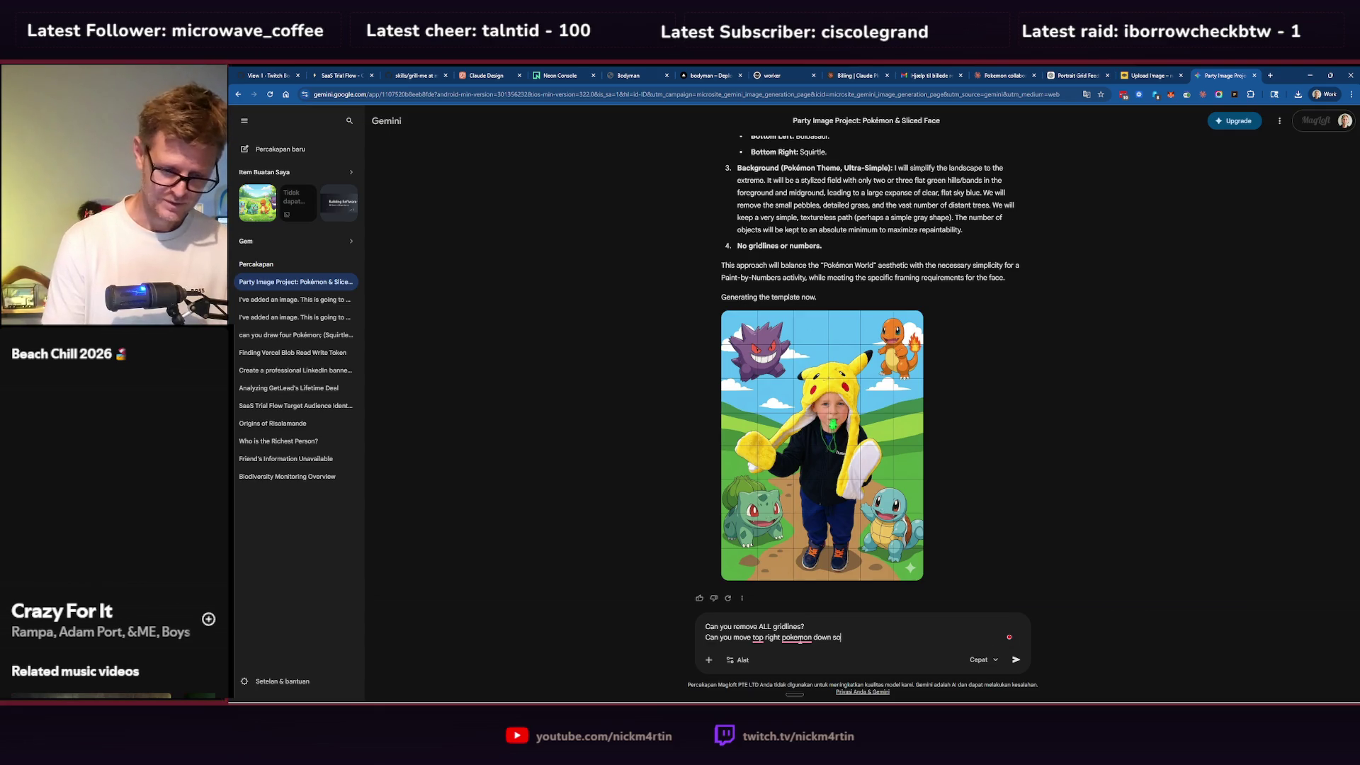
{"action": "type", "text": " they are on"}
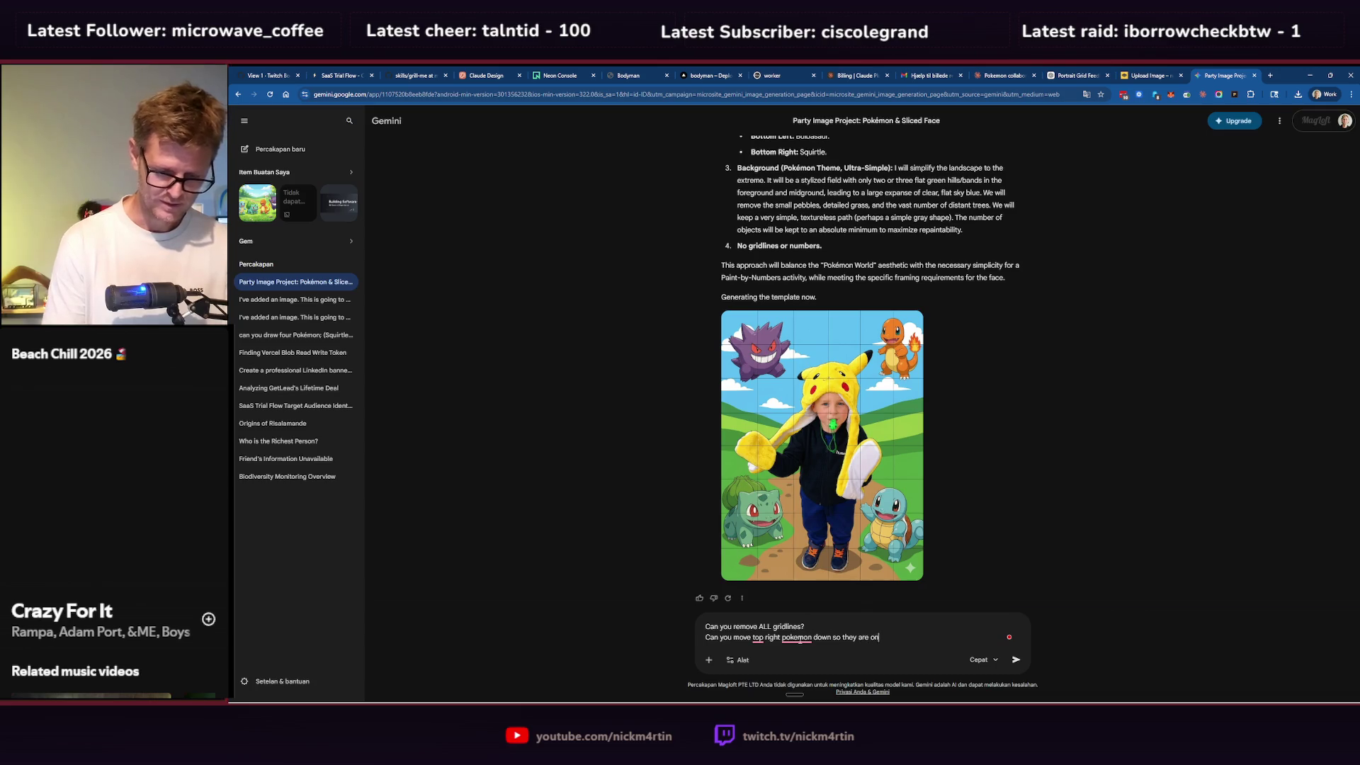
{"action": "type", "text": " the ground"}
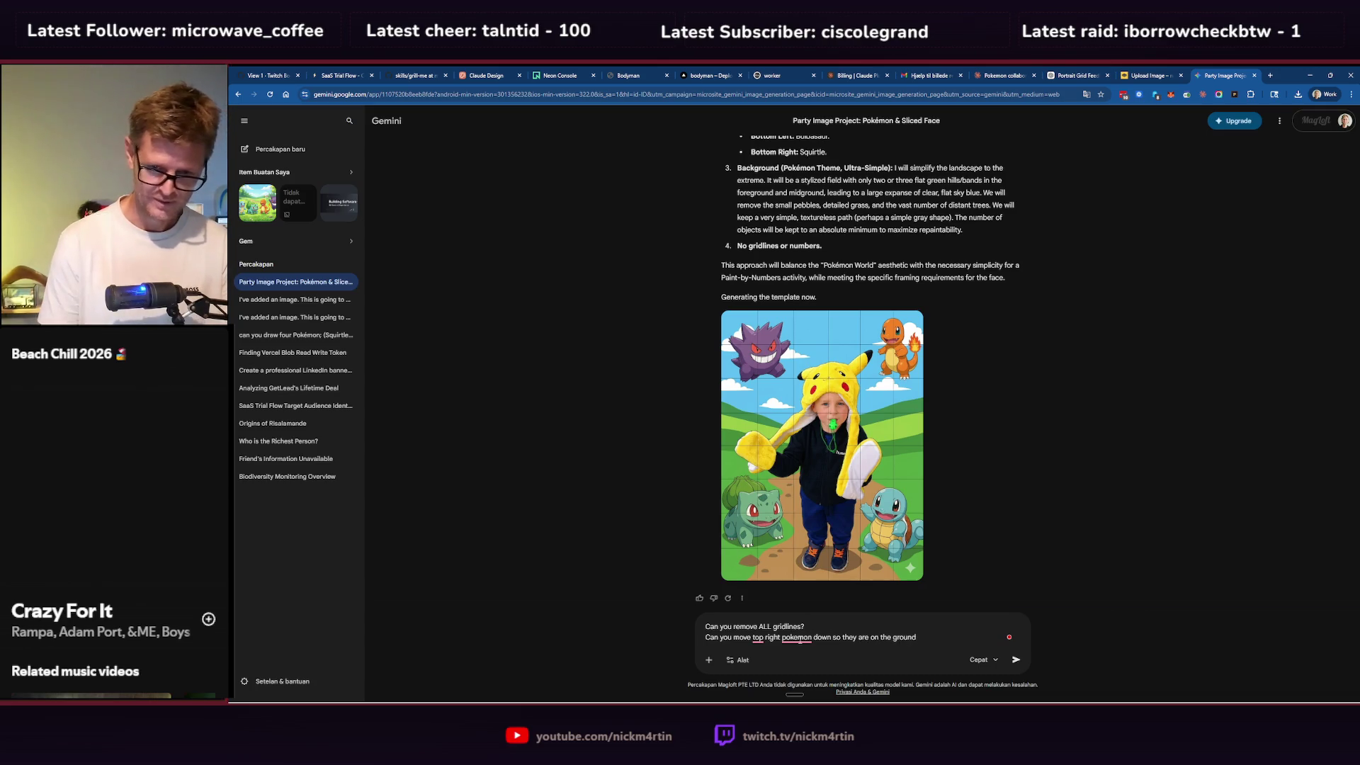
{"action": "key", "text": "shift+Return"}
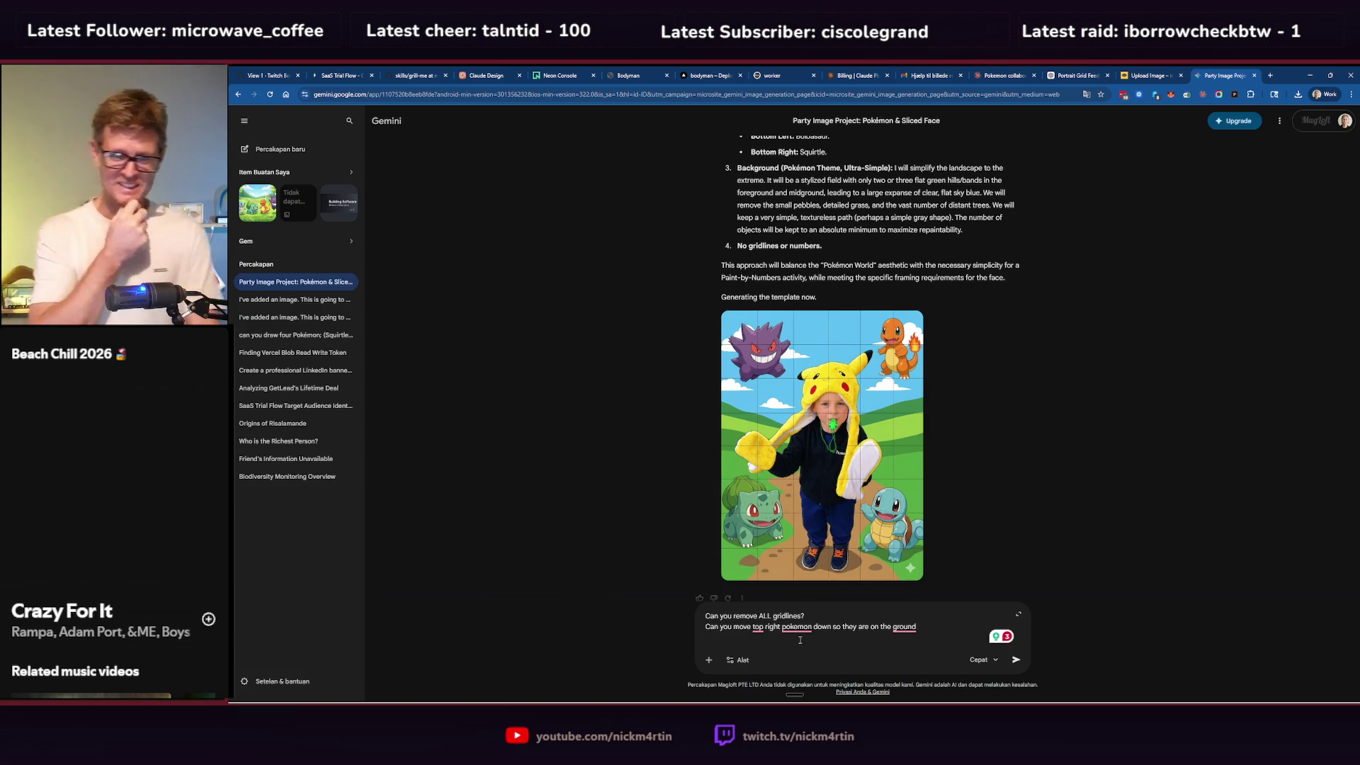
{"action": "type", "text": "Can y"}
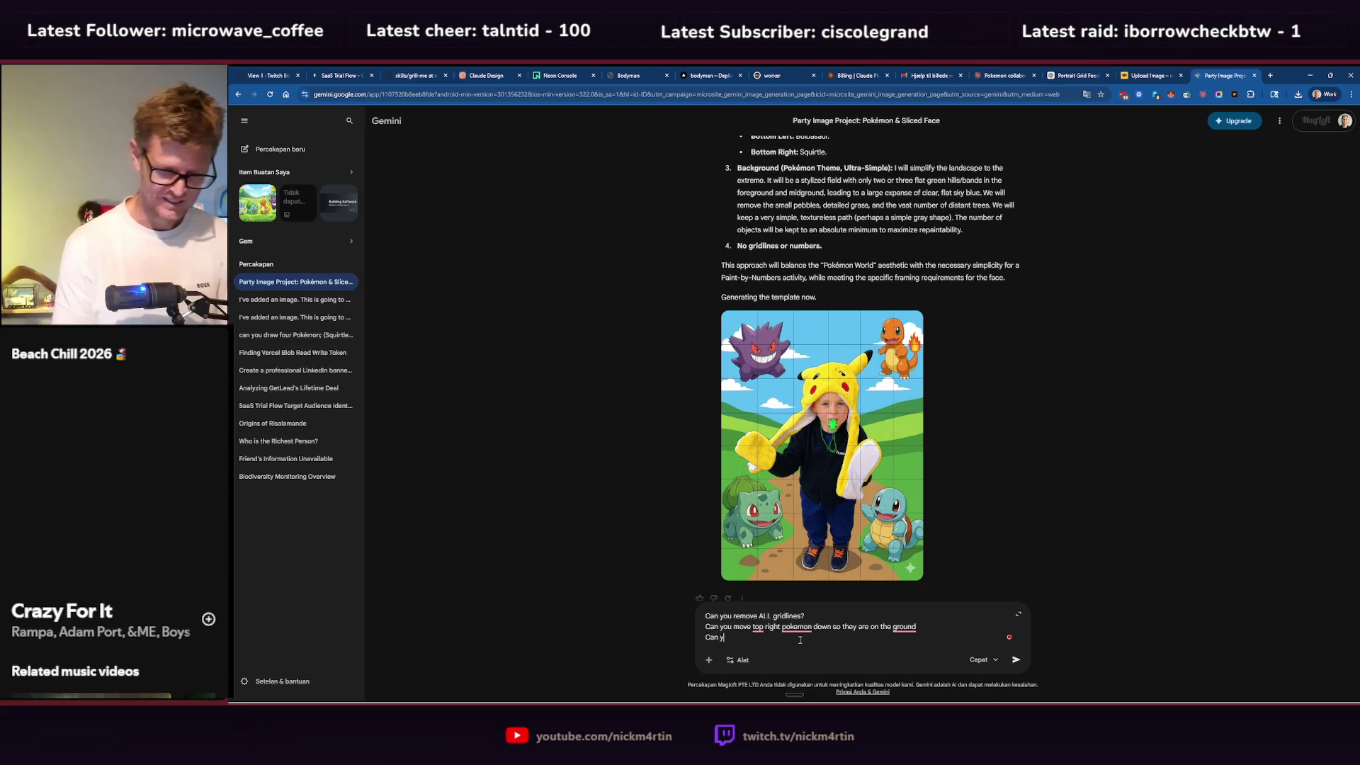
{"action": "type", "text": "ou d "}
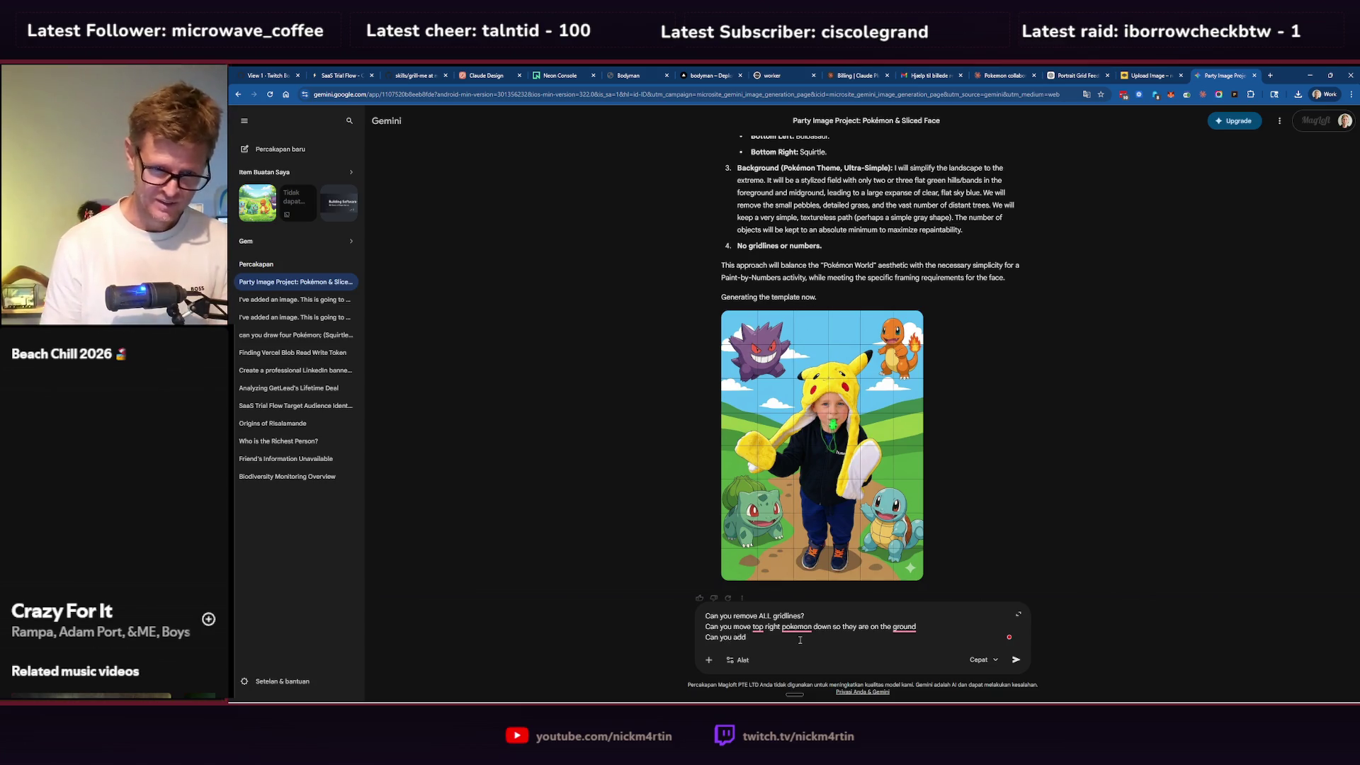
{"action": "type", "text": "just a few"}
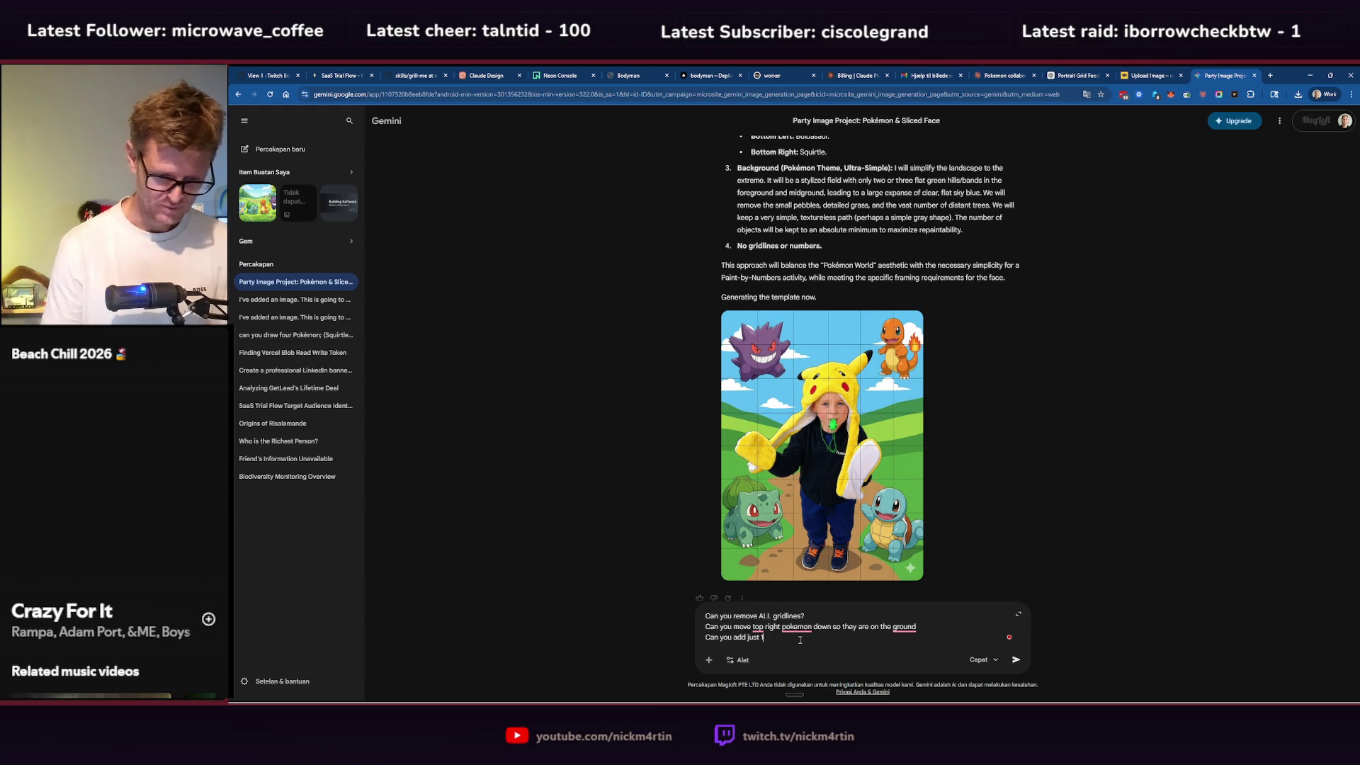
{"action": "type", "text": "-3"}
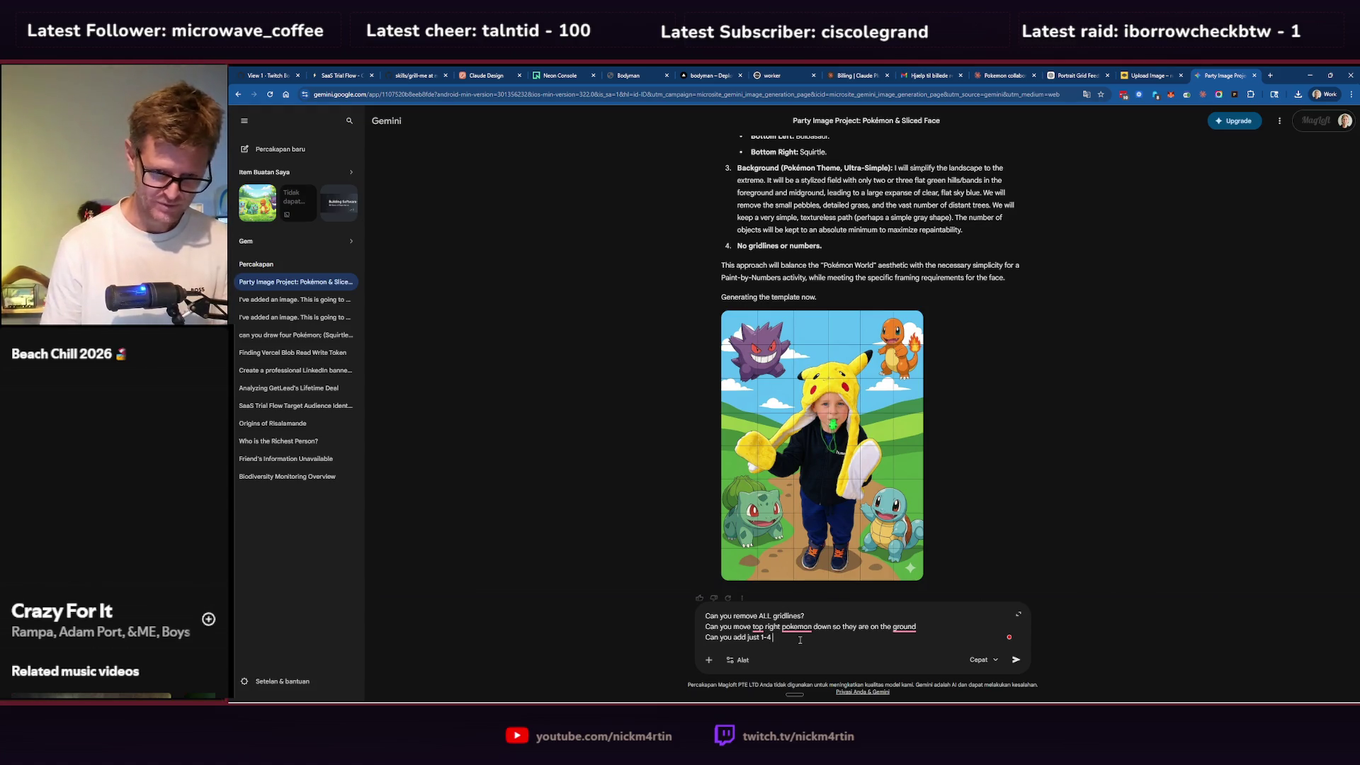
{"action": "type", "text": "es"}
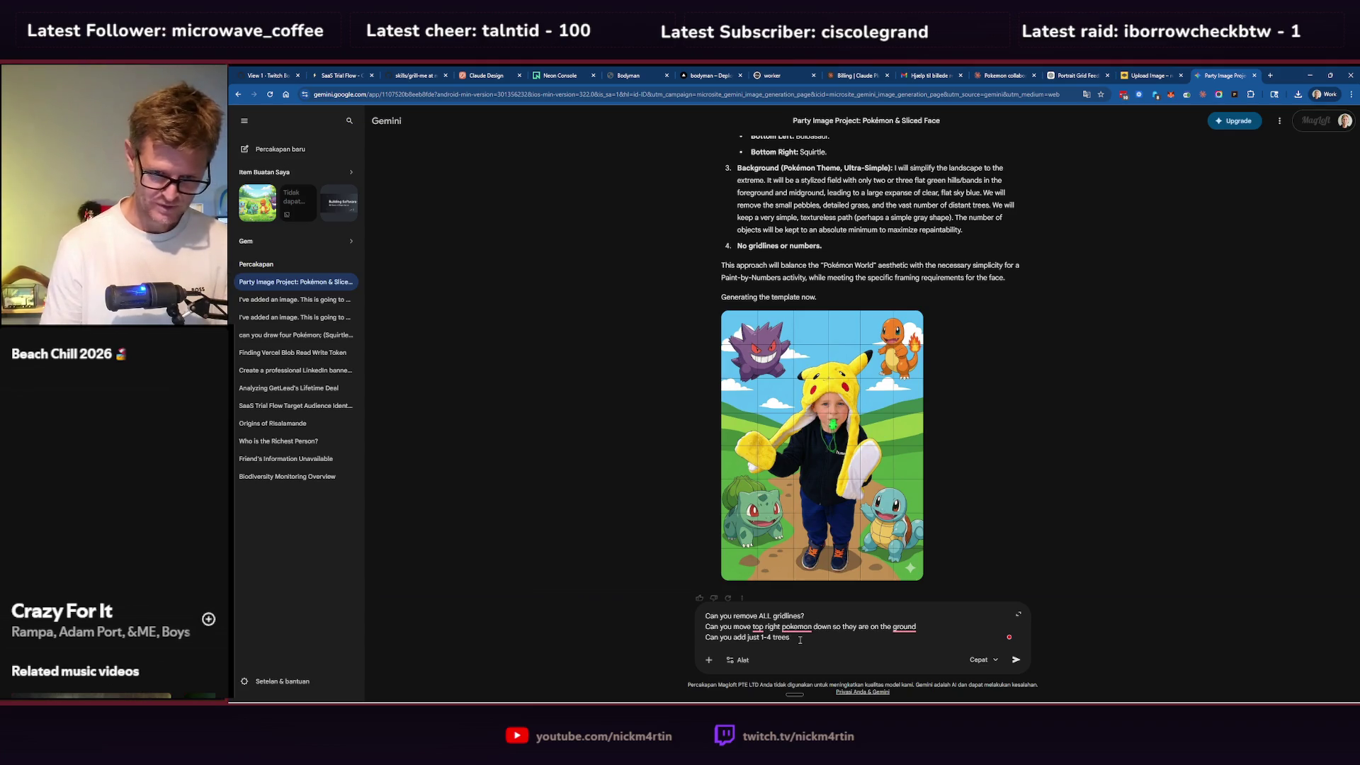
{"action": "type", "text": "in the "}
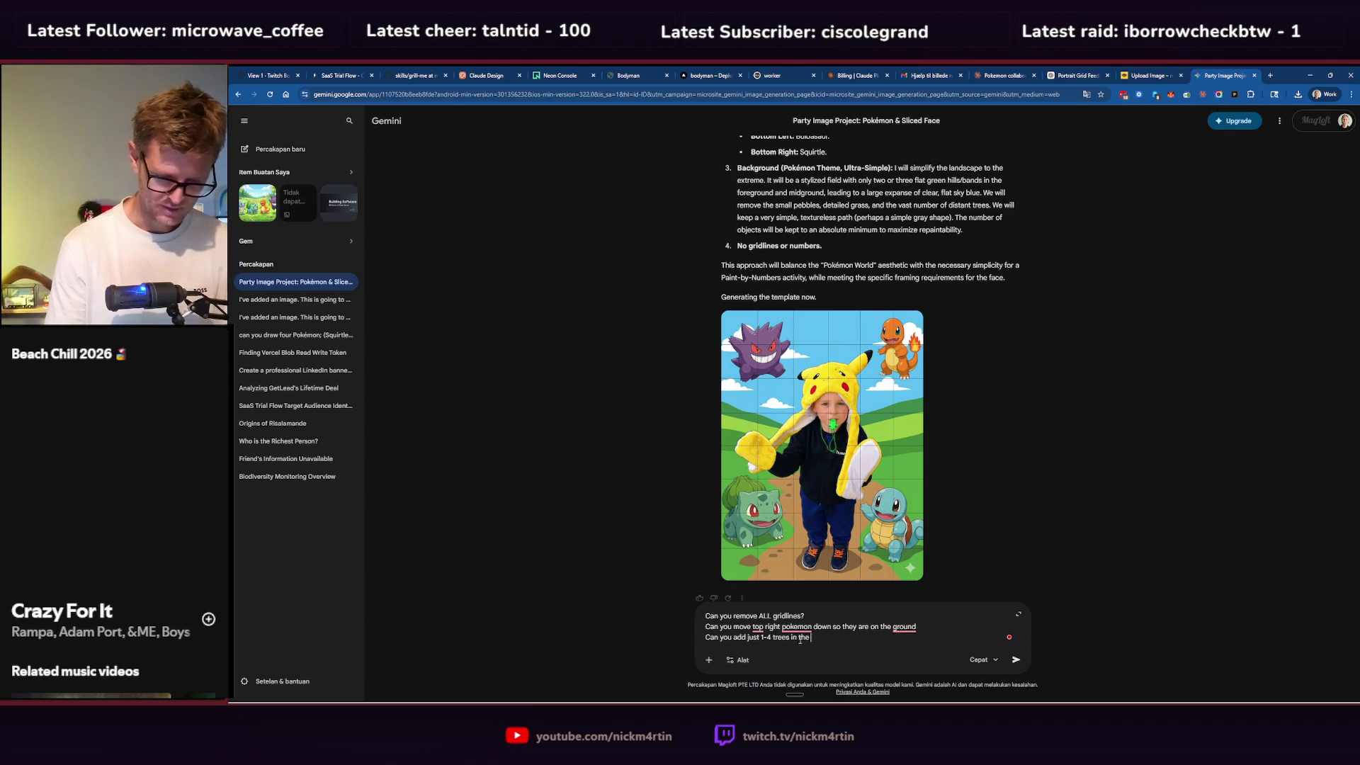
{"action": "type", "text": "backgrounsd"}
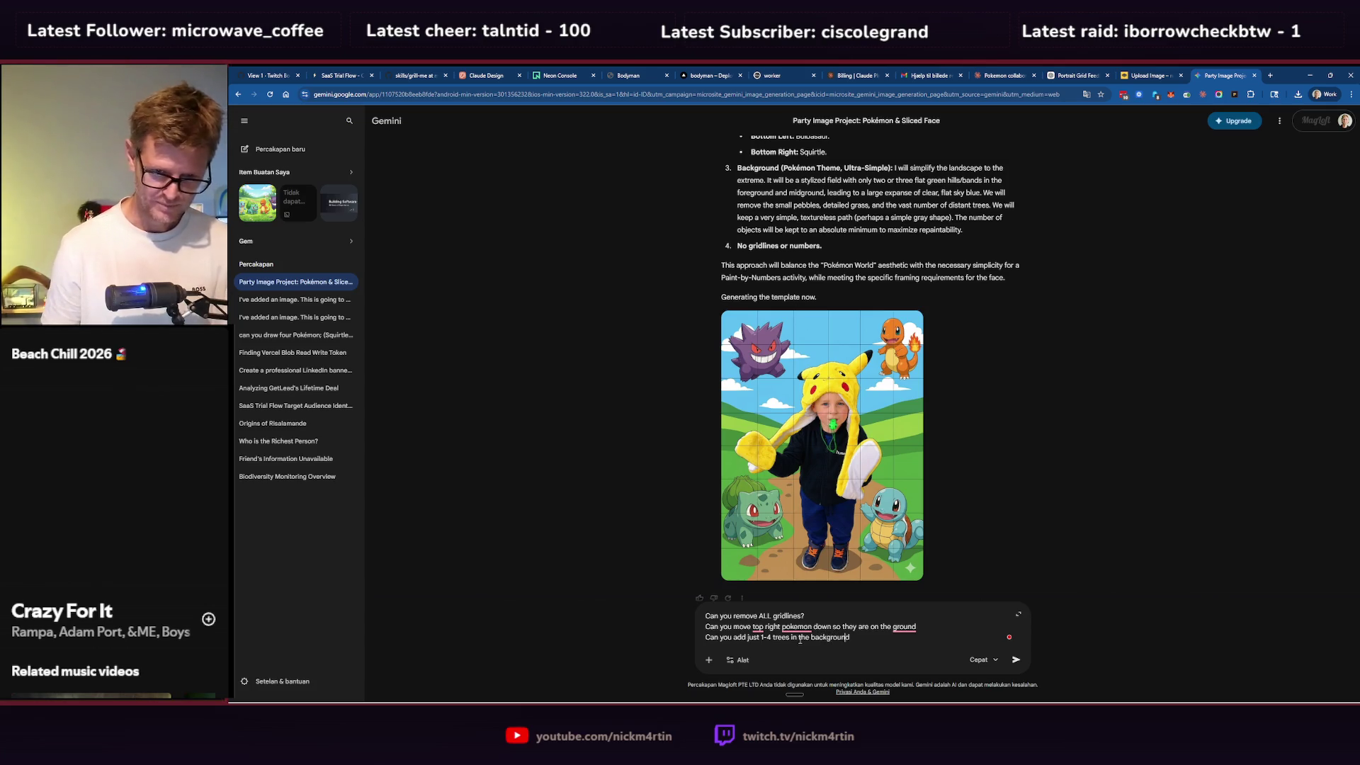
{"action": "type", "text": "simple"}
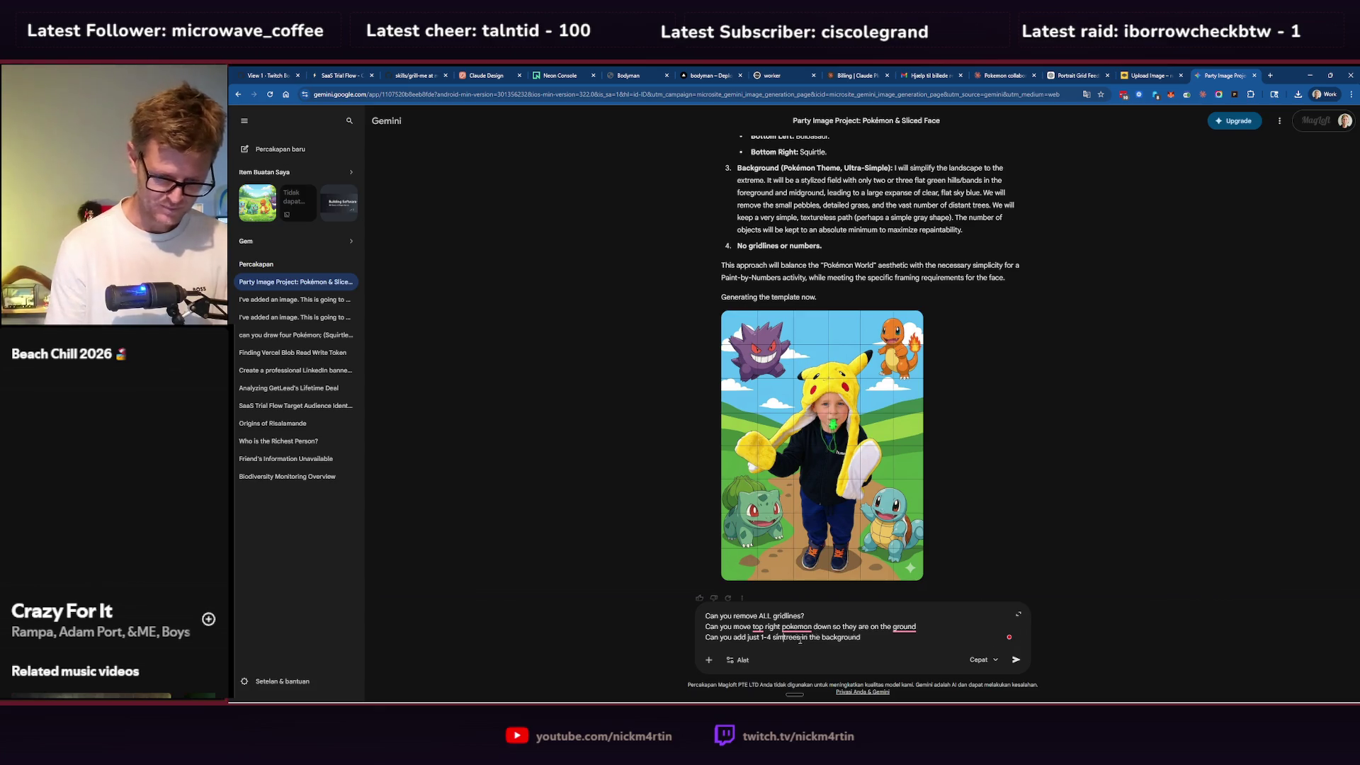
{"action": "key", "text": "shift+Return"}
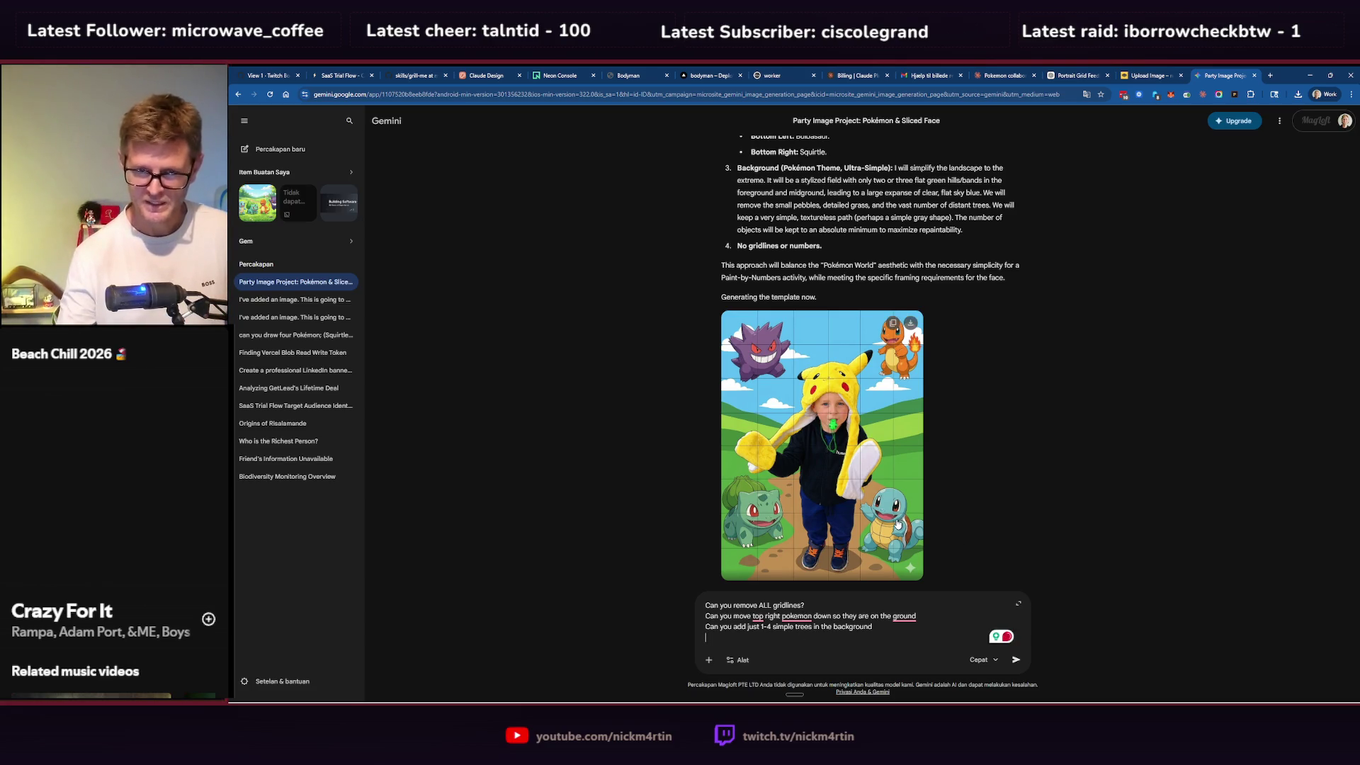
{"action": "key", "text": "Return"}
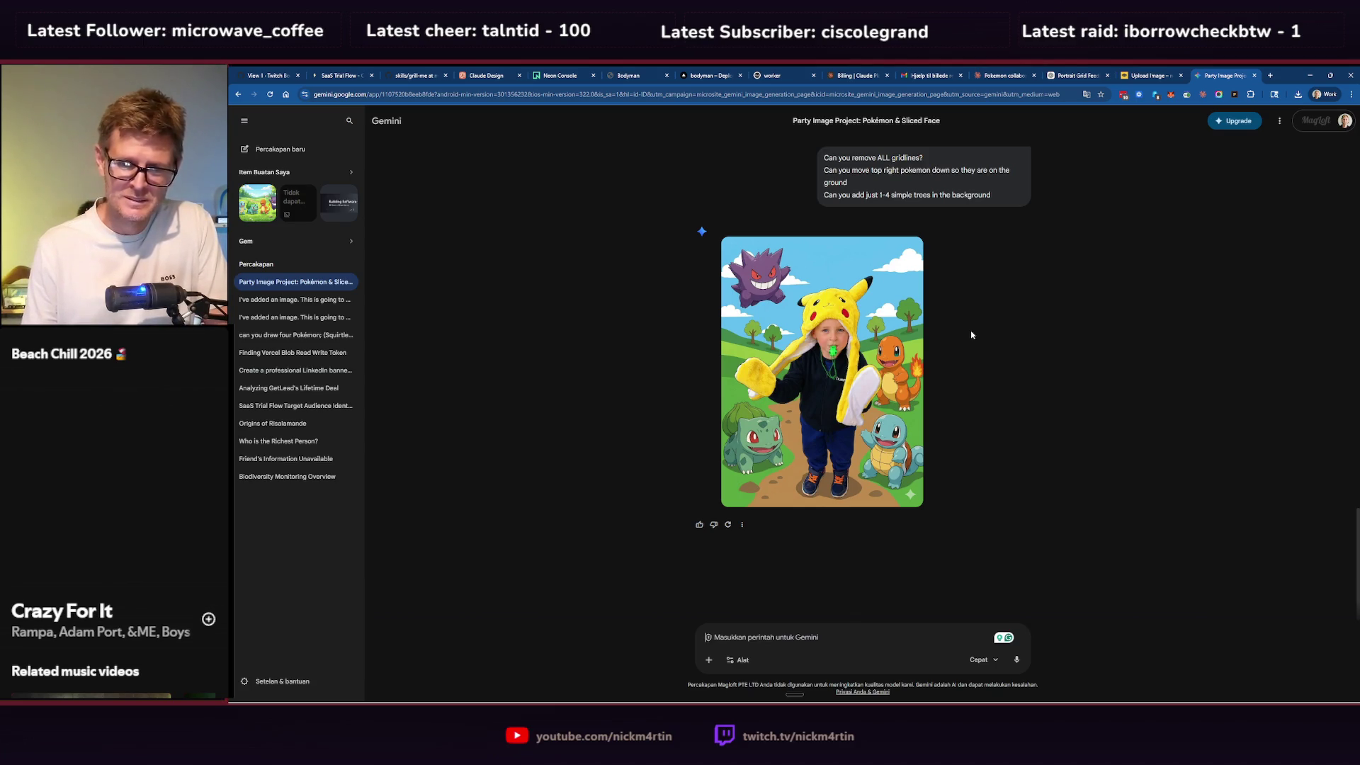
{"action": "left_click", "coordinate": [828, 333]}
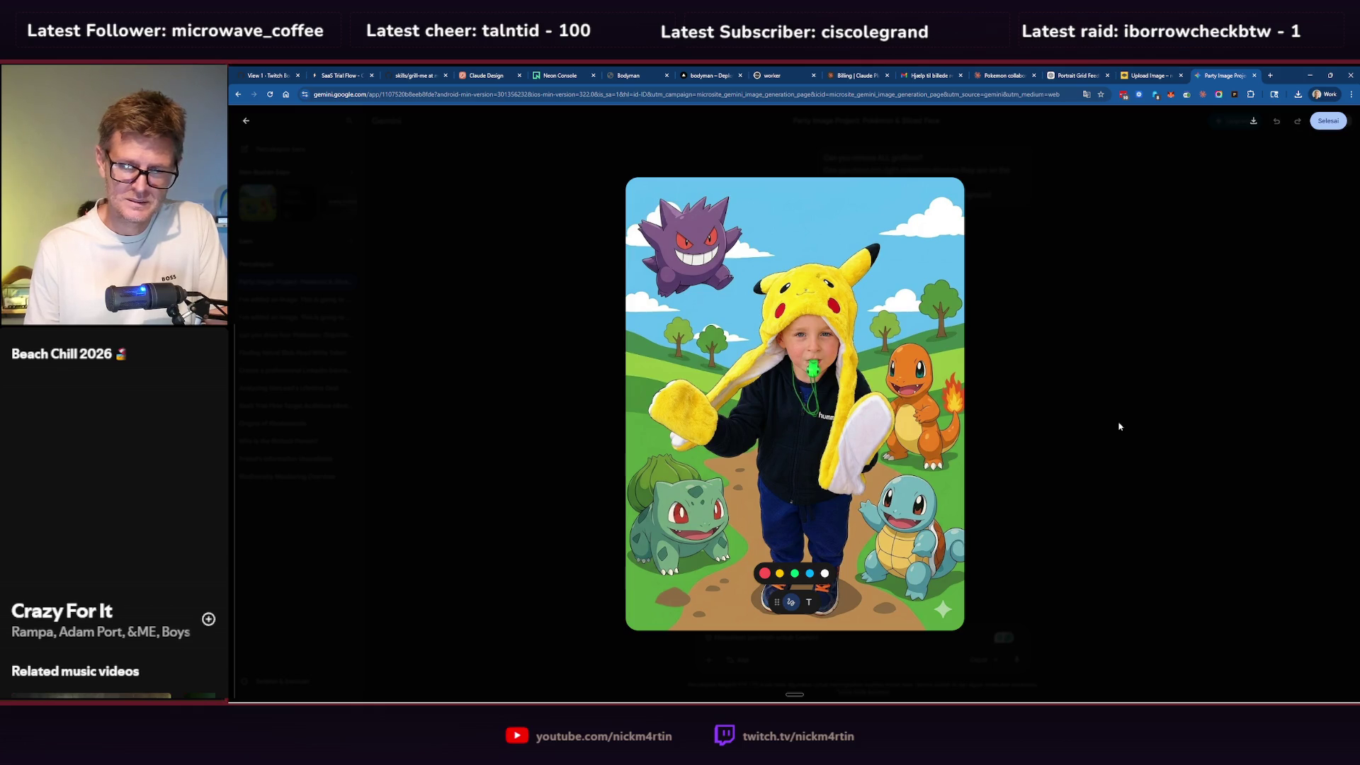
{"action": "key", "text": "Escape"}
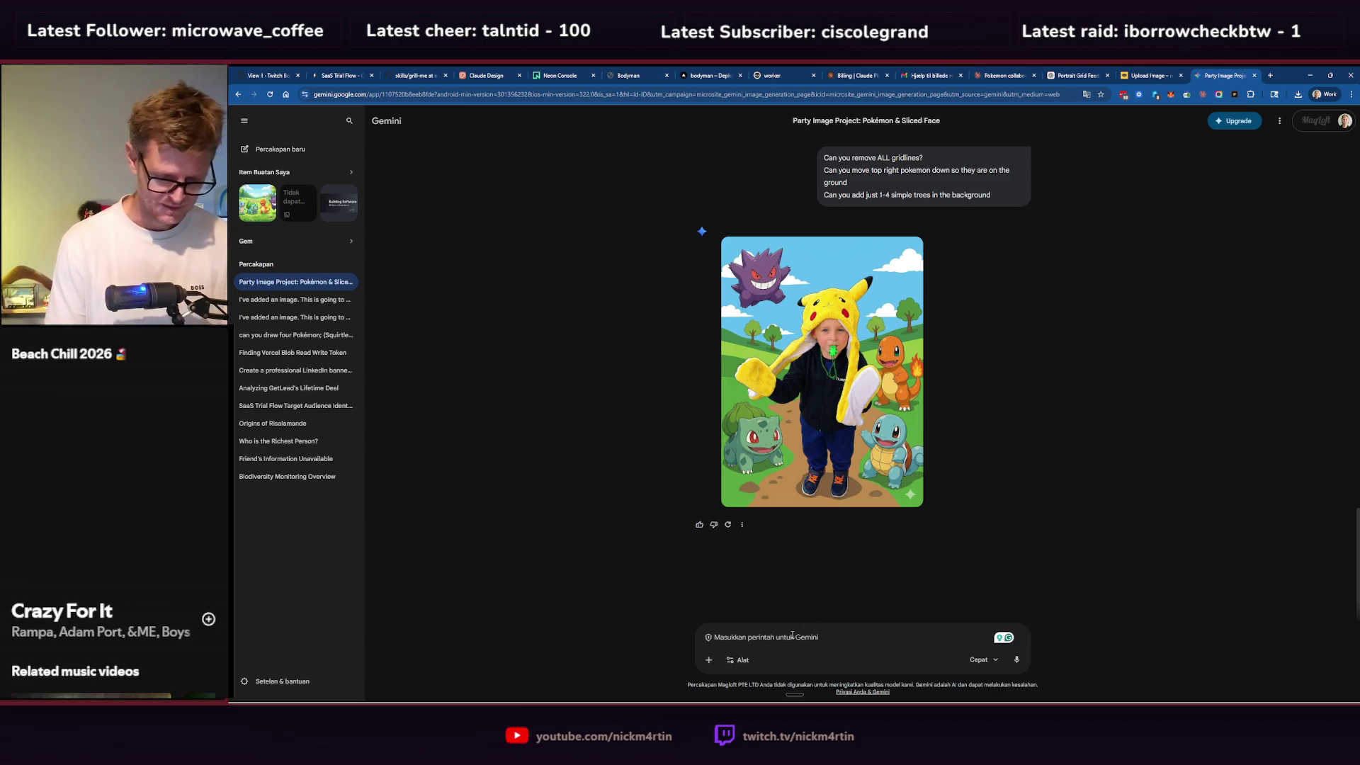
- Send Gemini the request 'Can you ensure the image does not have rounded corners'
{"action": "type", "text": "Can we"}
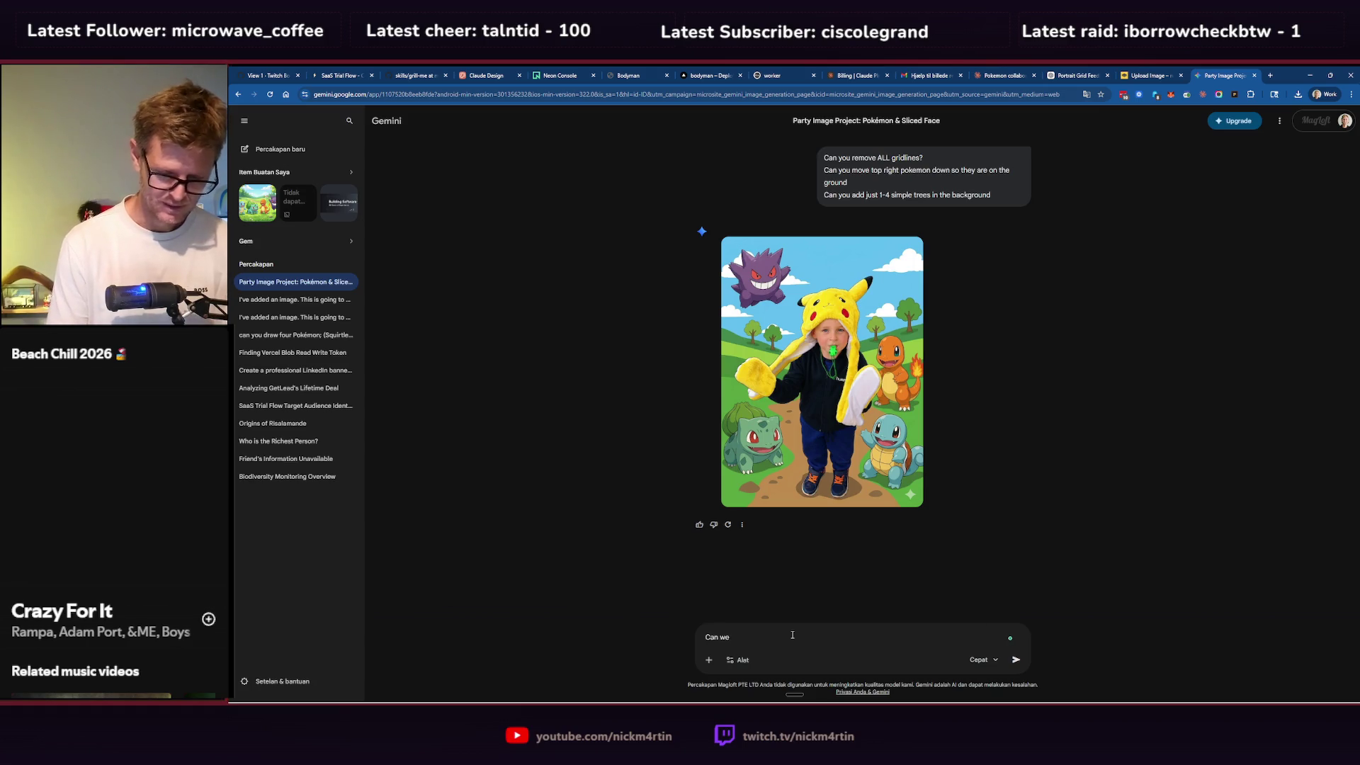
{"action": "key", "text": "BackSpace"}
{"action": "key", "text": "BackSpace"}
{"action": "key", "text": "BackSpace"}
{"action": "type", "text": "you e"}
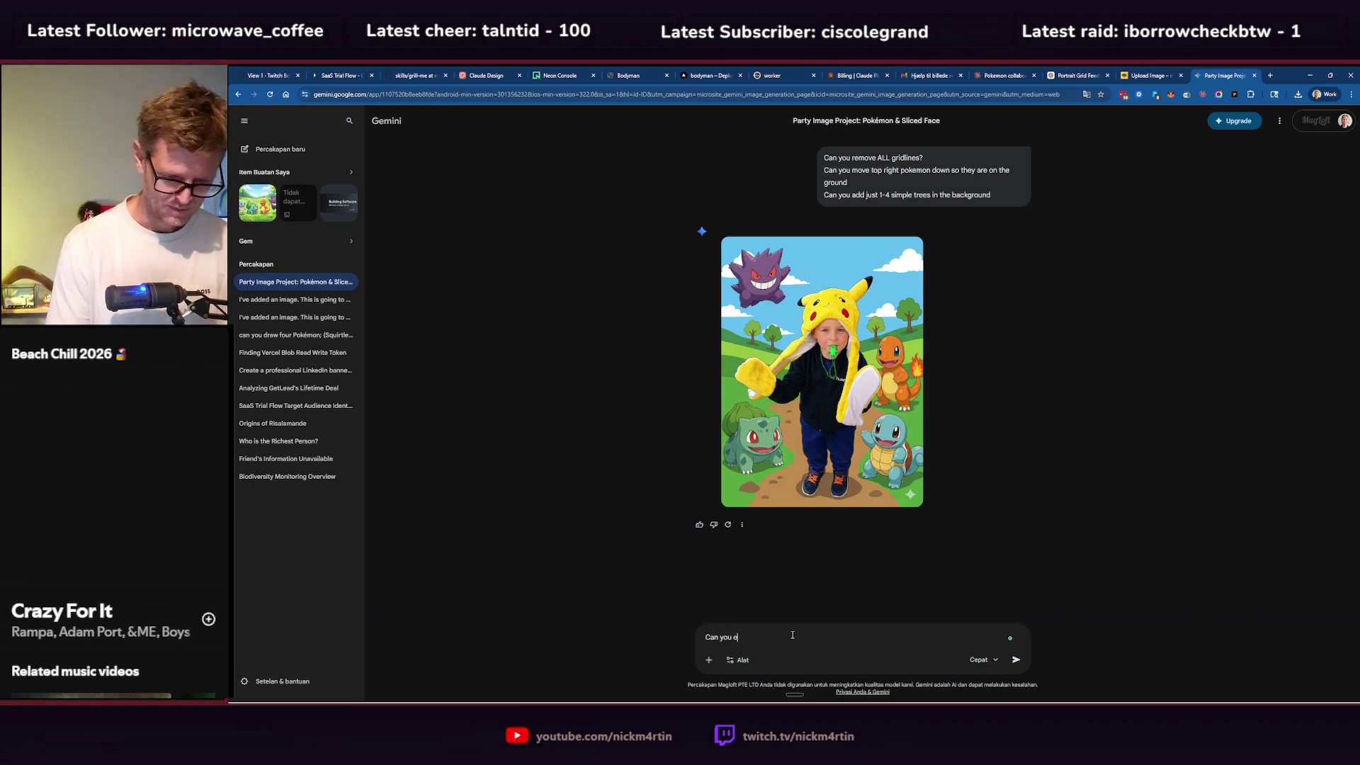
{"action": "type", "text": "nsure the image"}
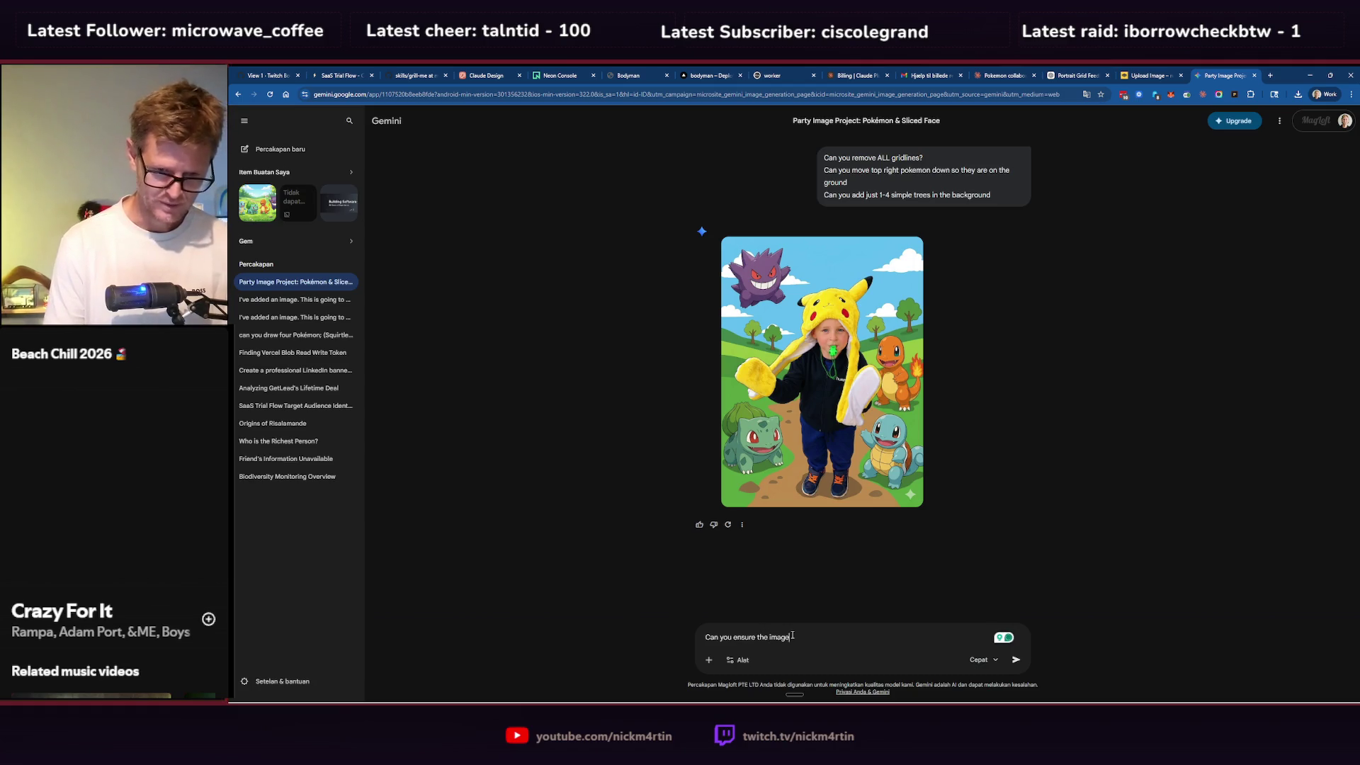
{"action": "key", "text": "BackSpace"}
{"action": "key", "text": "BackSpace"}
{"action": "key", "text": "BackSpace"}
{"action": "type", "text": "mage do"}
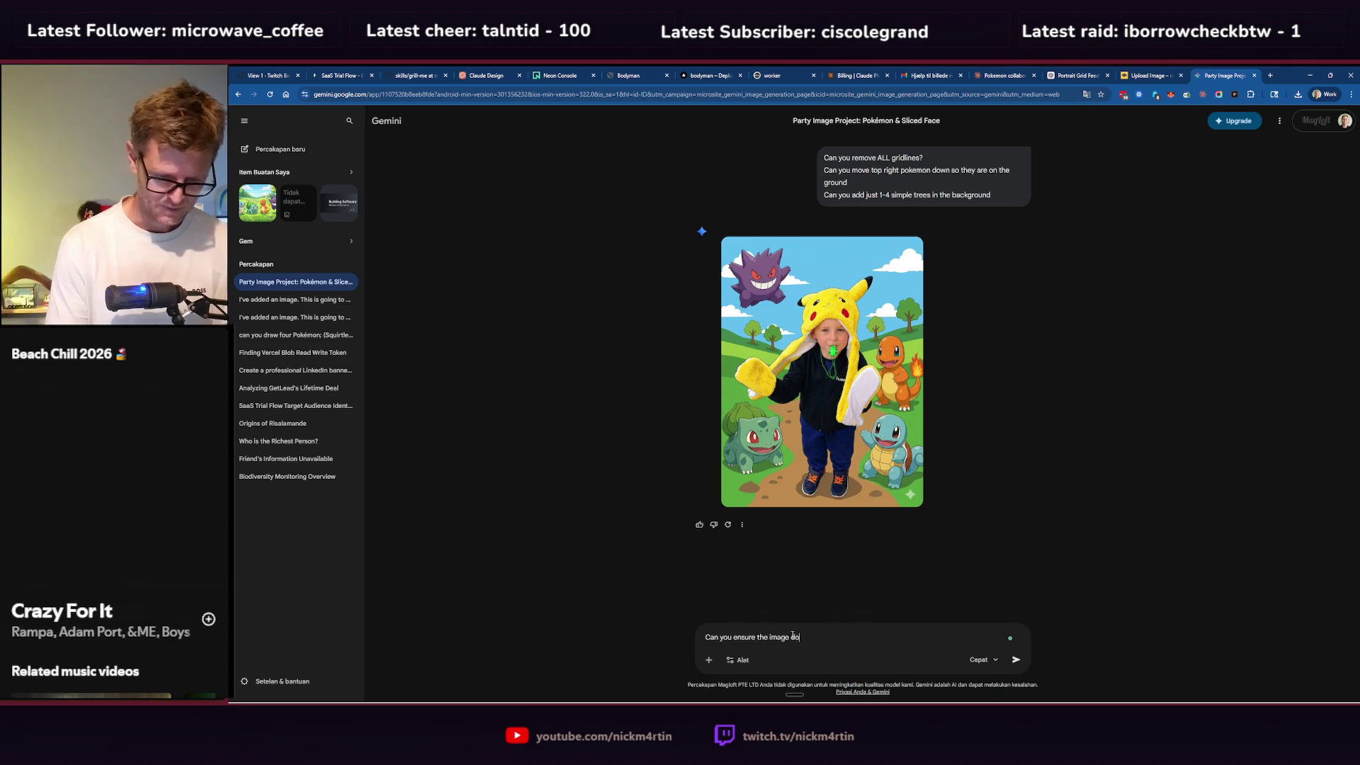
{"action": "type", "text": "es nopt have"}
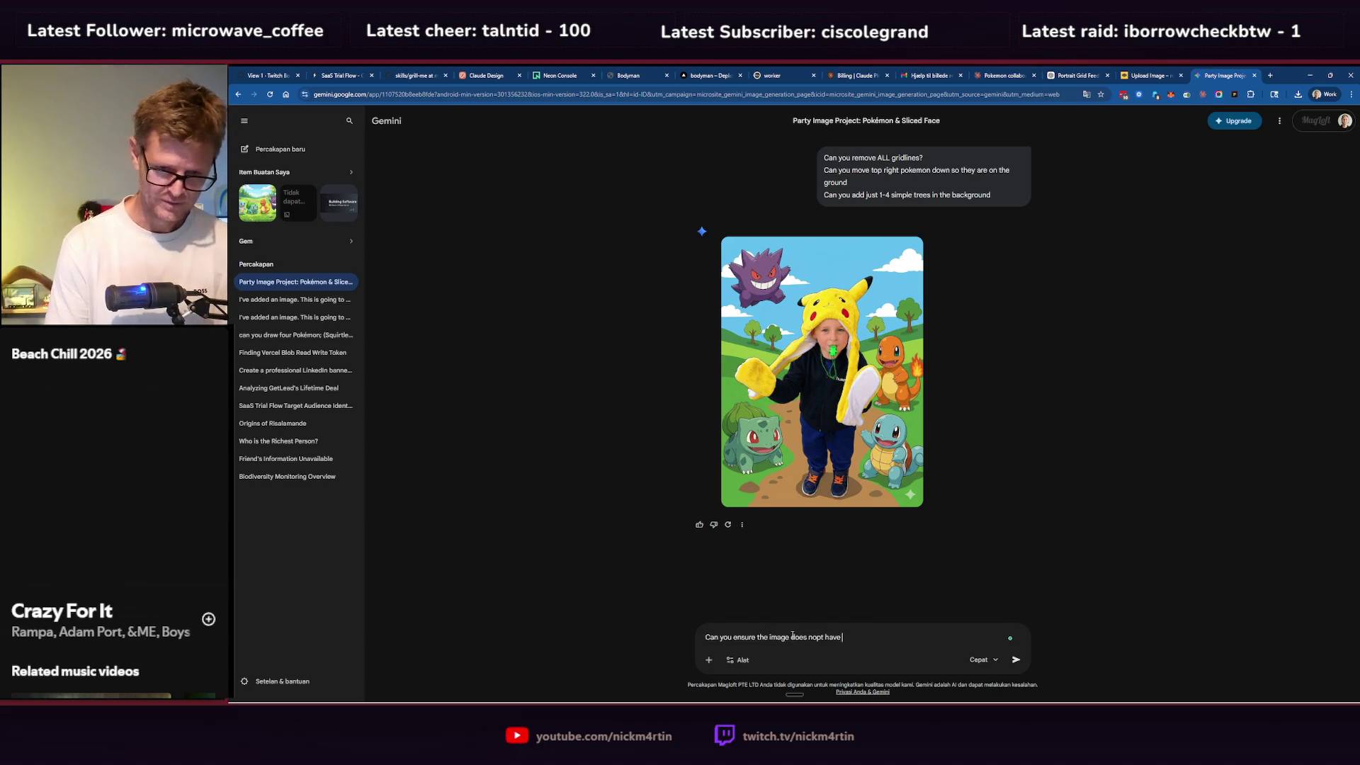
{"action": "key", "text": "BackSpace"}
{"action": "key", "text": "BackSpace"}
{"action": "key", "text": "BackSpace"}
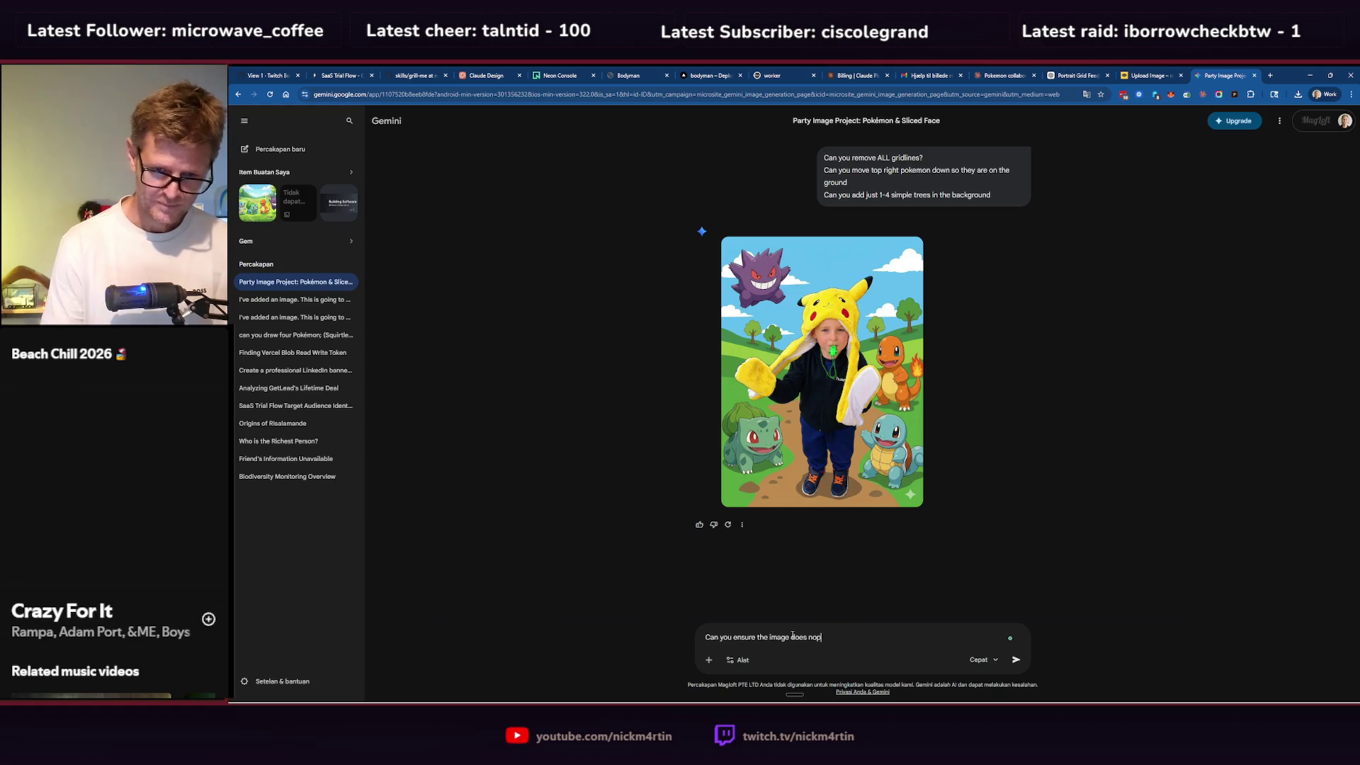
{"action": "key", "text": "BackSpace"}
{"action": "type", "text": "e rounded copr"}
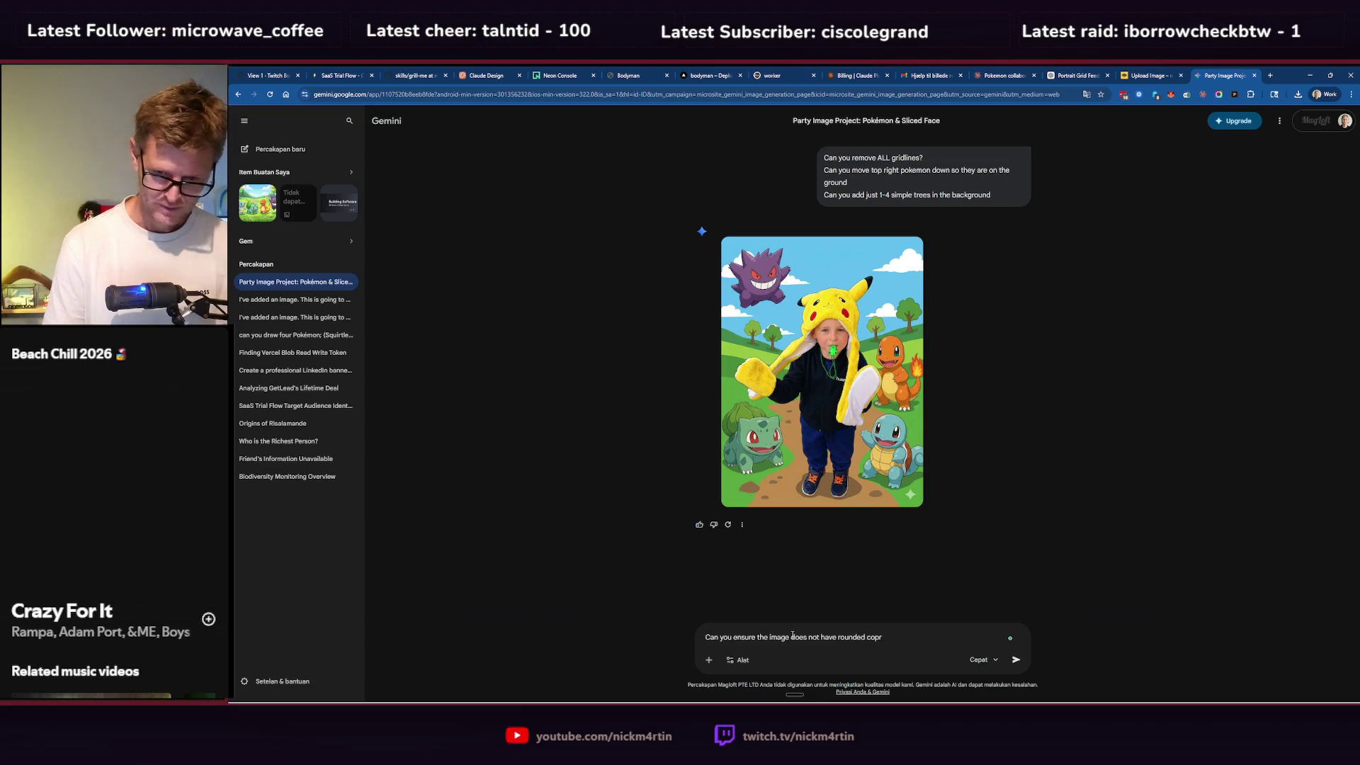
{"action": "key", "text": "BackSpace"}
{"action": "key", "text": "BackSpace"}
{"action": "type", "text": "ners?"}
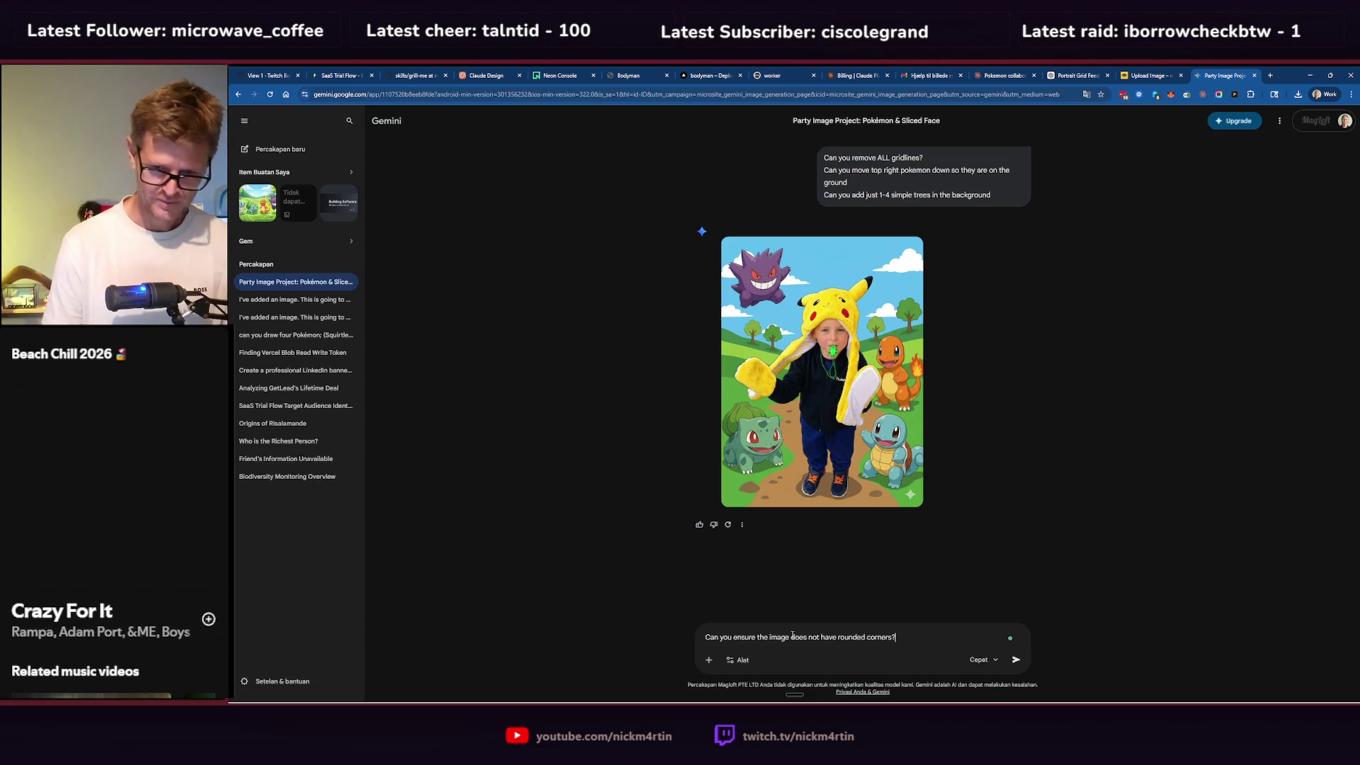
{"action": "key", "text": "Return"}
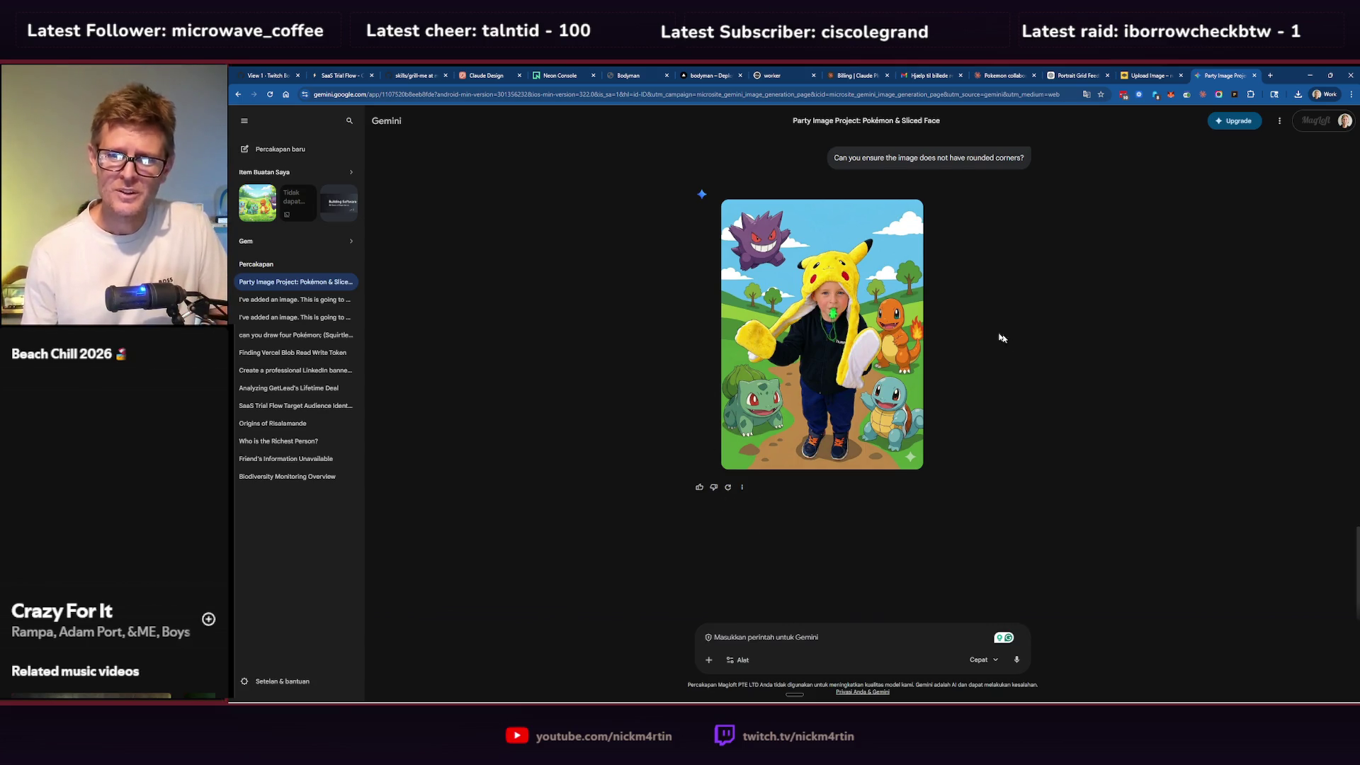
- Open the newly generated Pikachu-hood party image in full-size view
{"action": "left_click", "coordinate": [820, 301]}
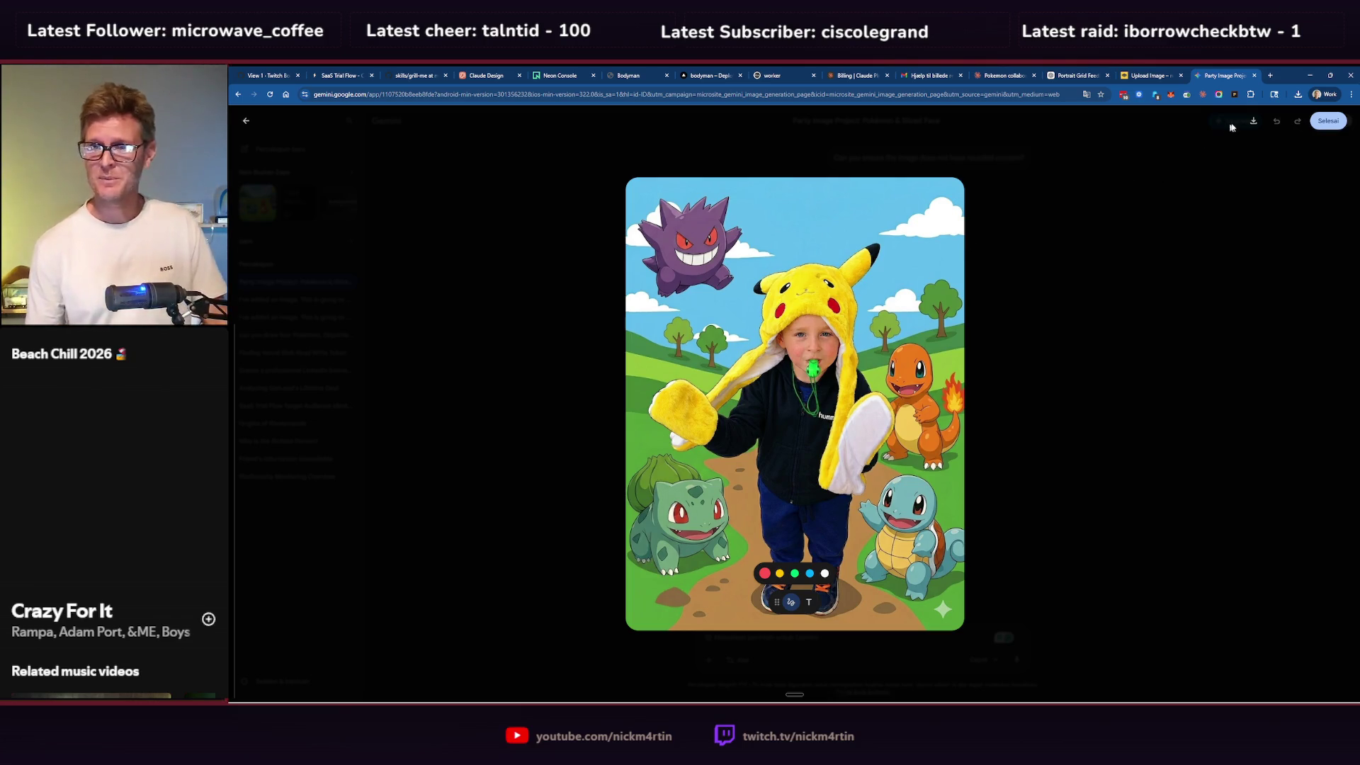
- Download the image as gemini_2.png and open the saved file in Paint
{"action": "left_click", "coordinate": [1255, 123]}
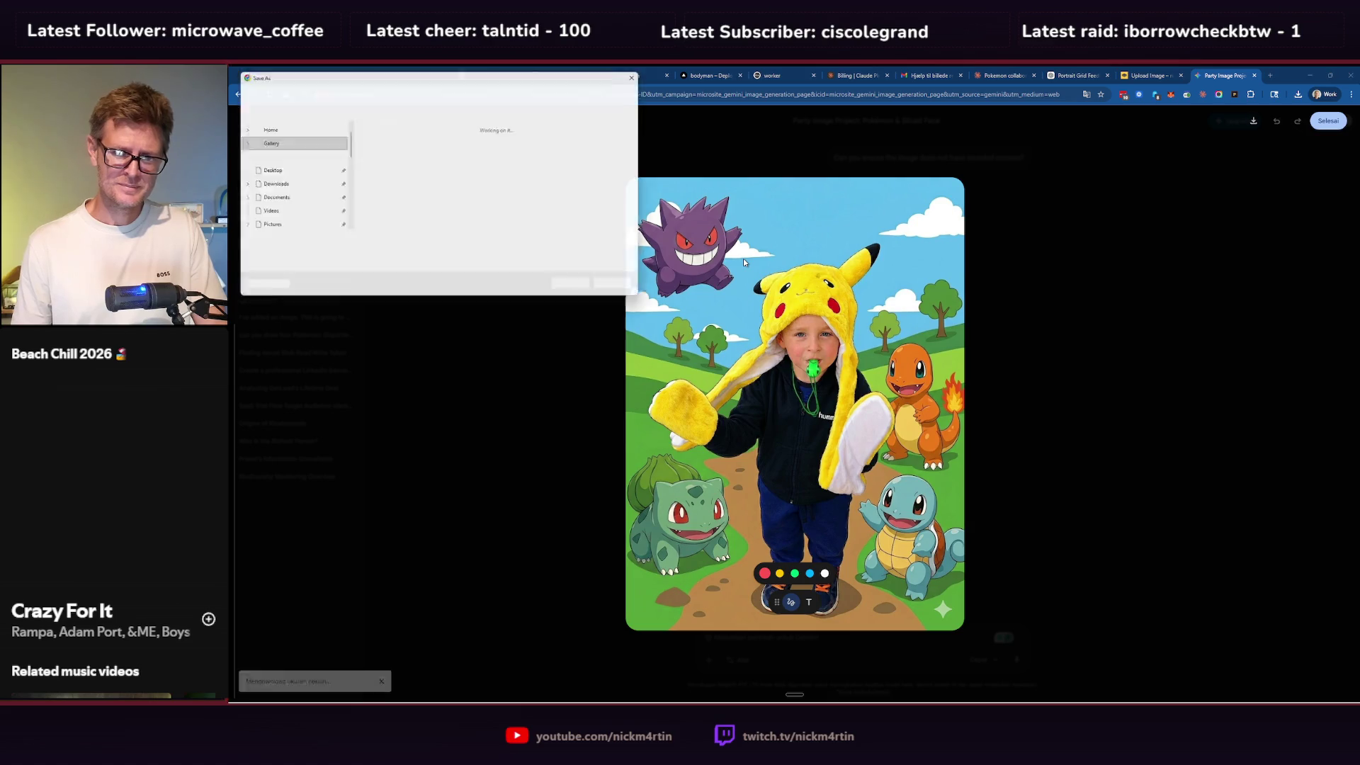
{"action": "type", "text": "g"}
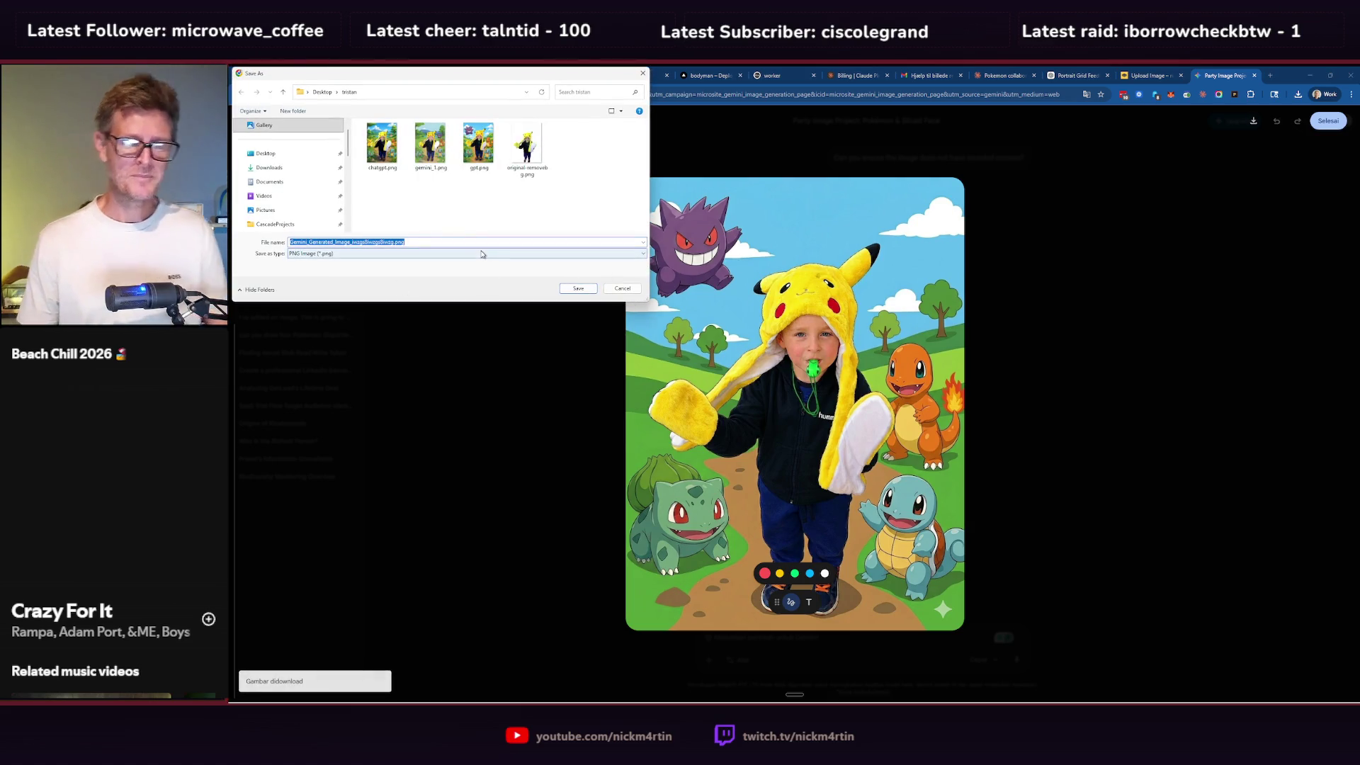
{"action": "type", "text": "emini"}
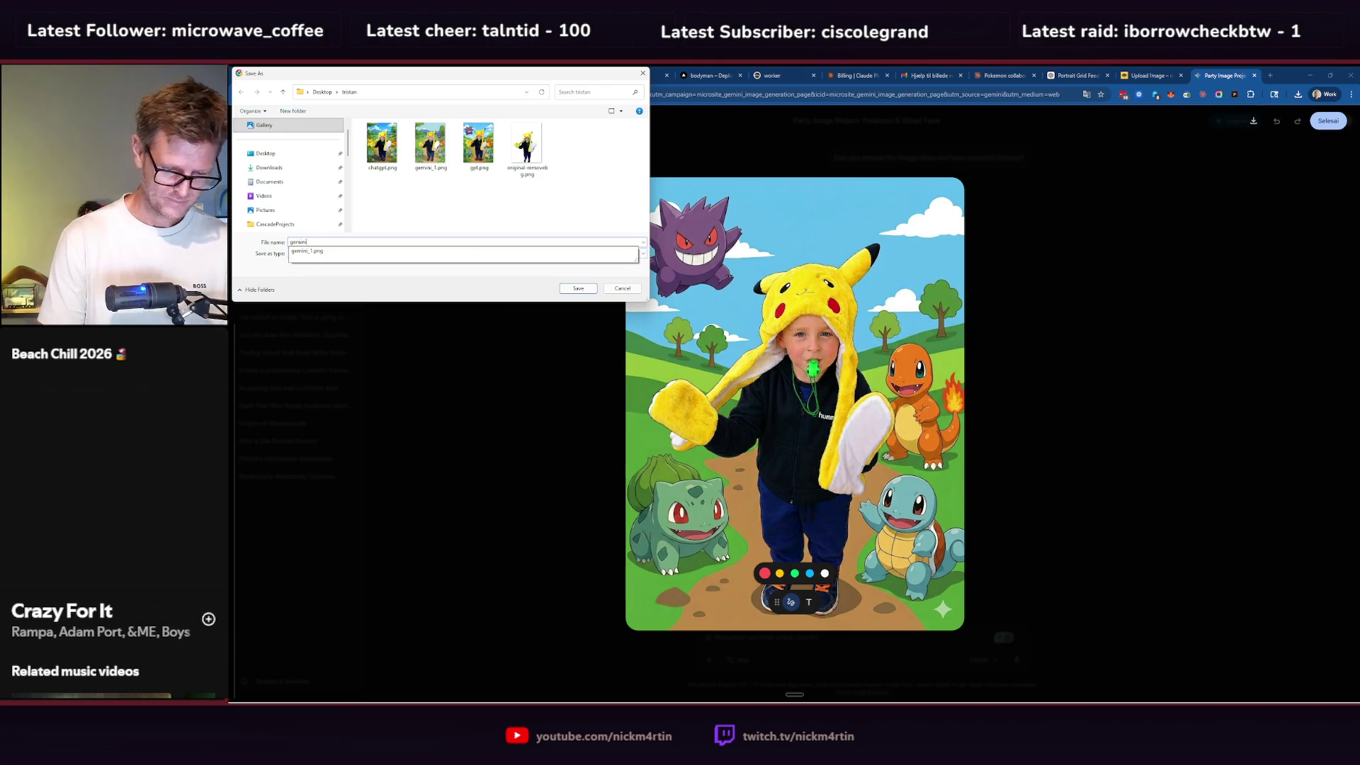
{"action": "type", "text": "_2"}
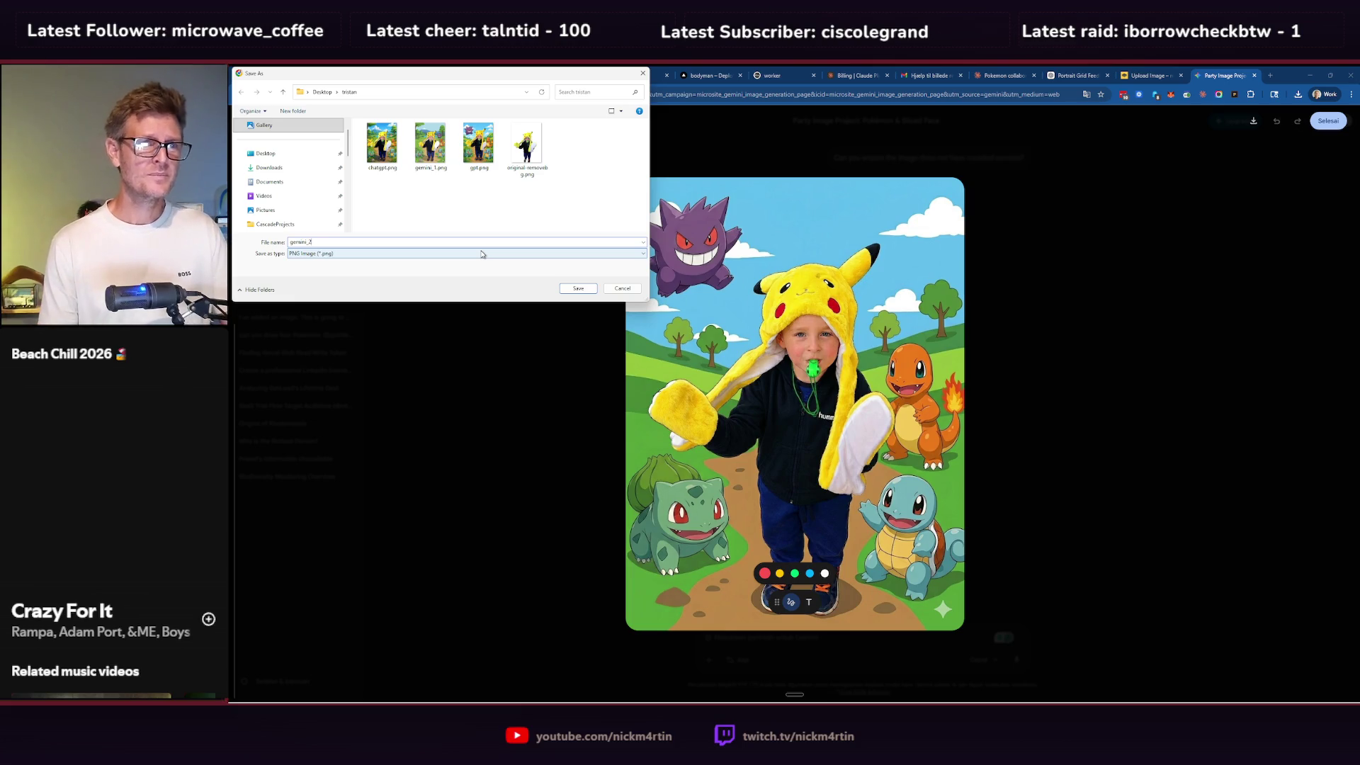
{"action": "key", "text": "Return"}
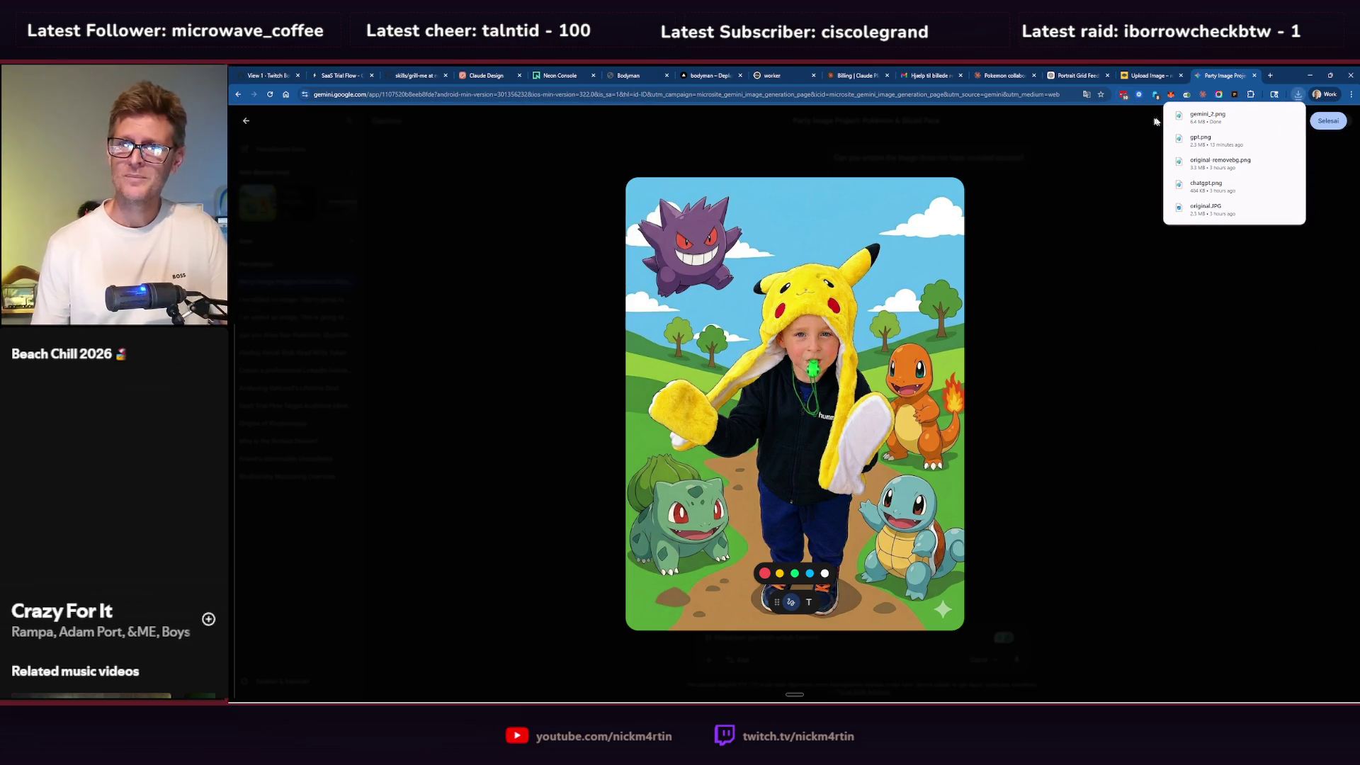
{"action": "left_click", "coordinate": [1211, 122]}
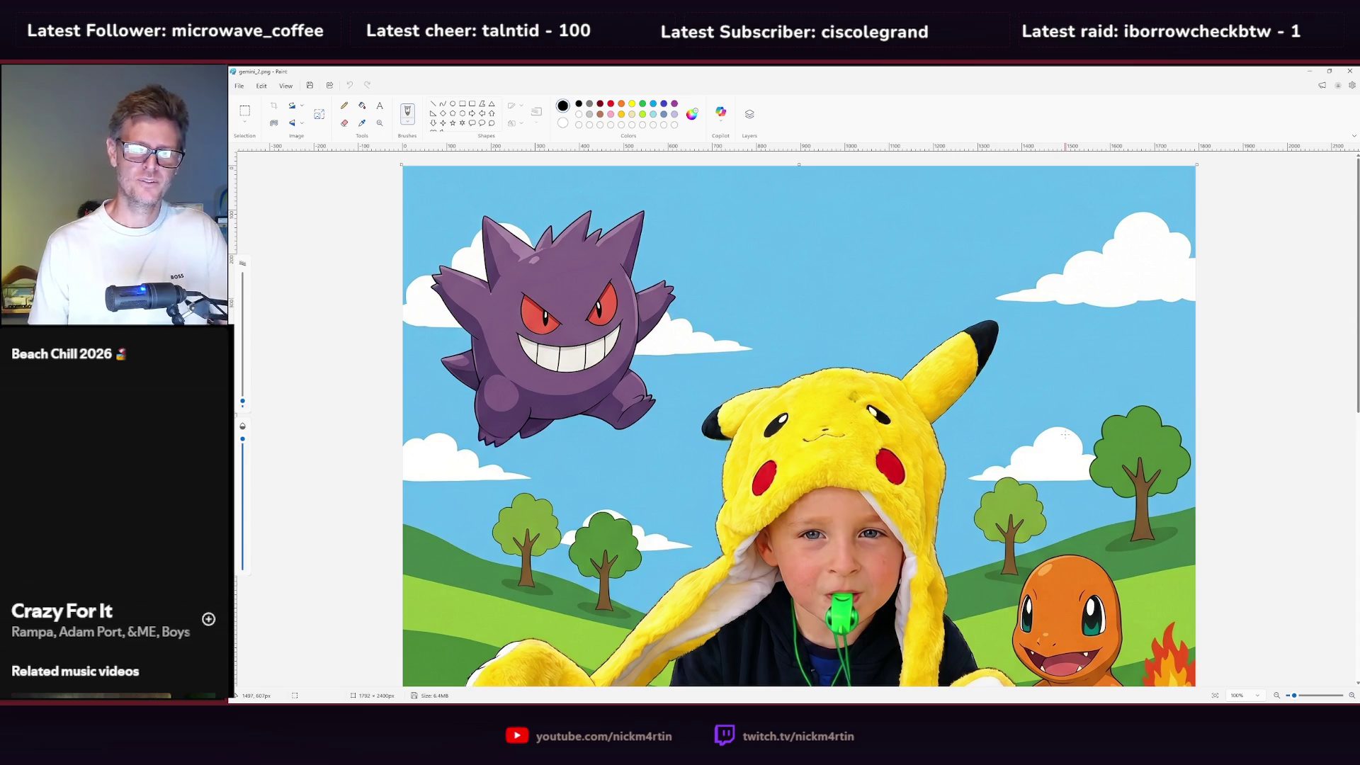
- Scroll over the whole gemini_2.png image in Paint, then bring up the window switcher
{"action": "scroll", "coordinate": [1064, 433], "scroll_direction": "down", "scroll_amount": 5}
{"action": "scroll", "coordinate": [1060, 434], "scroll_direction": "up", "scroll_amount": 5}
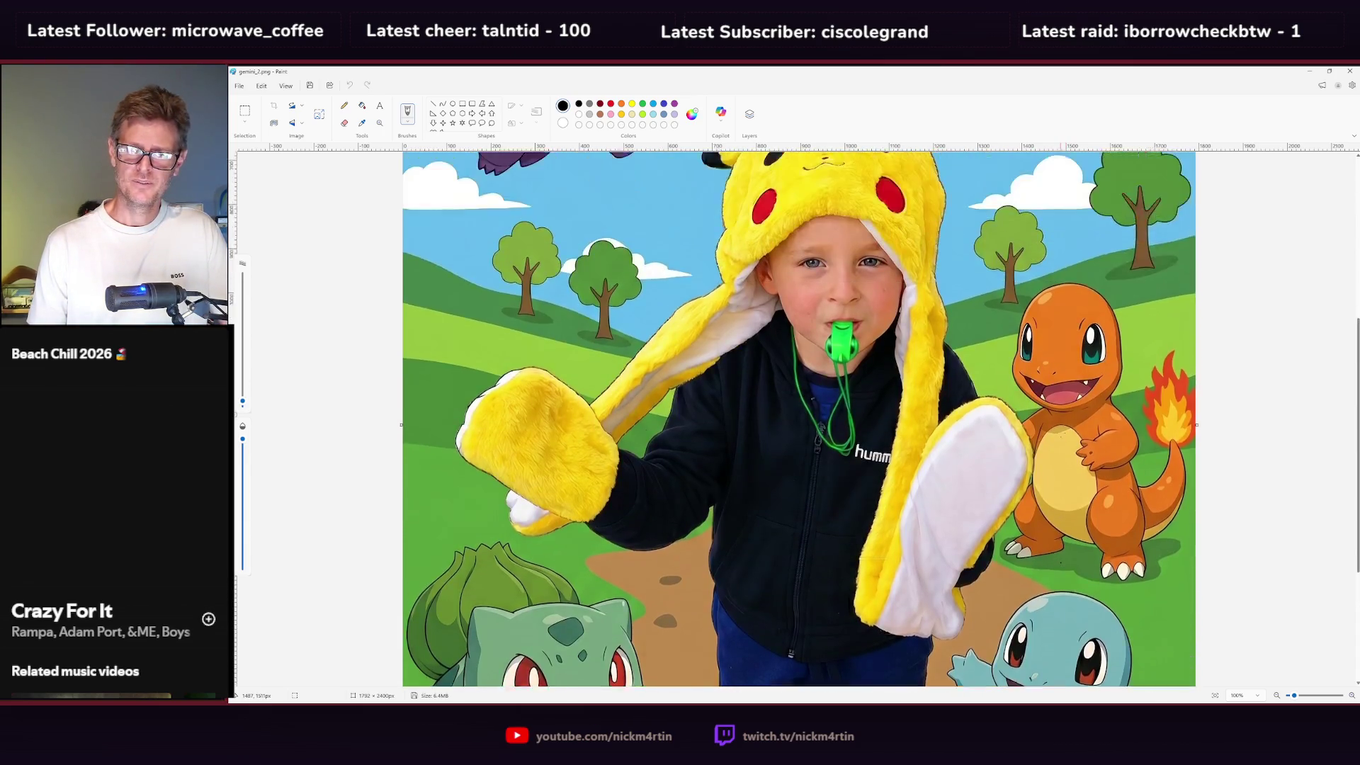
{"action": "scroll", "coordinate": [1060, 433], "scroll_direction": "down", "scroll_amount": 5}
{"action": "scroll", "coordinate": [1060, 434], "scroll_direction": "down", "scroll_amount": 3}
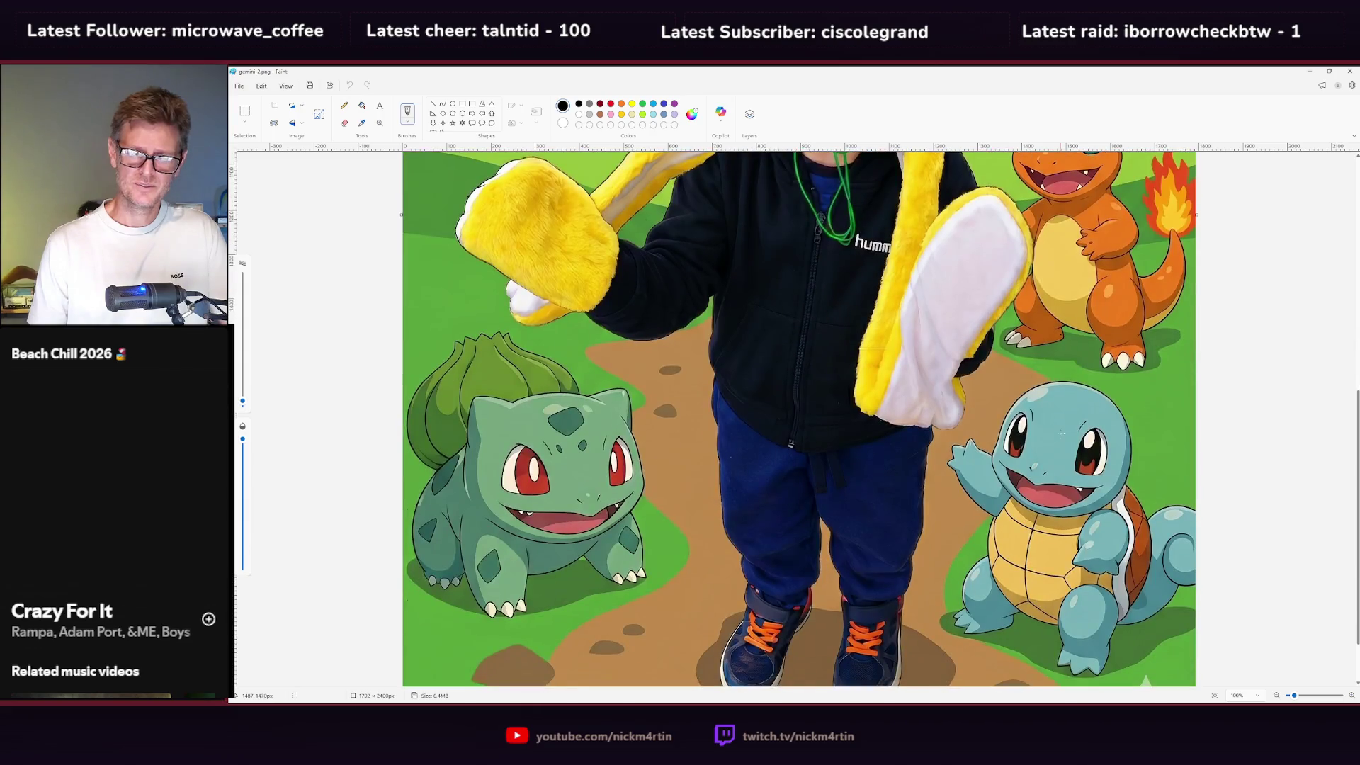
{"action": "scroll", "coordinate": [1063, 434], "scroll_direction": "up", "scroll_amount": 5}
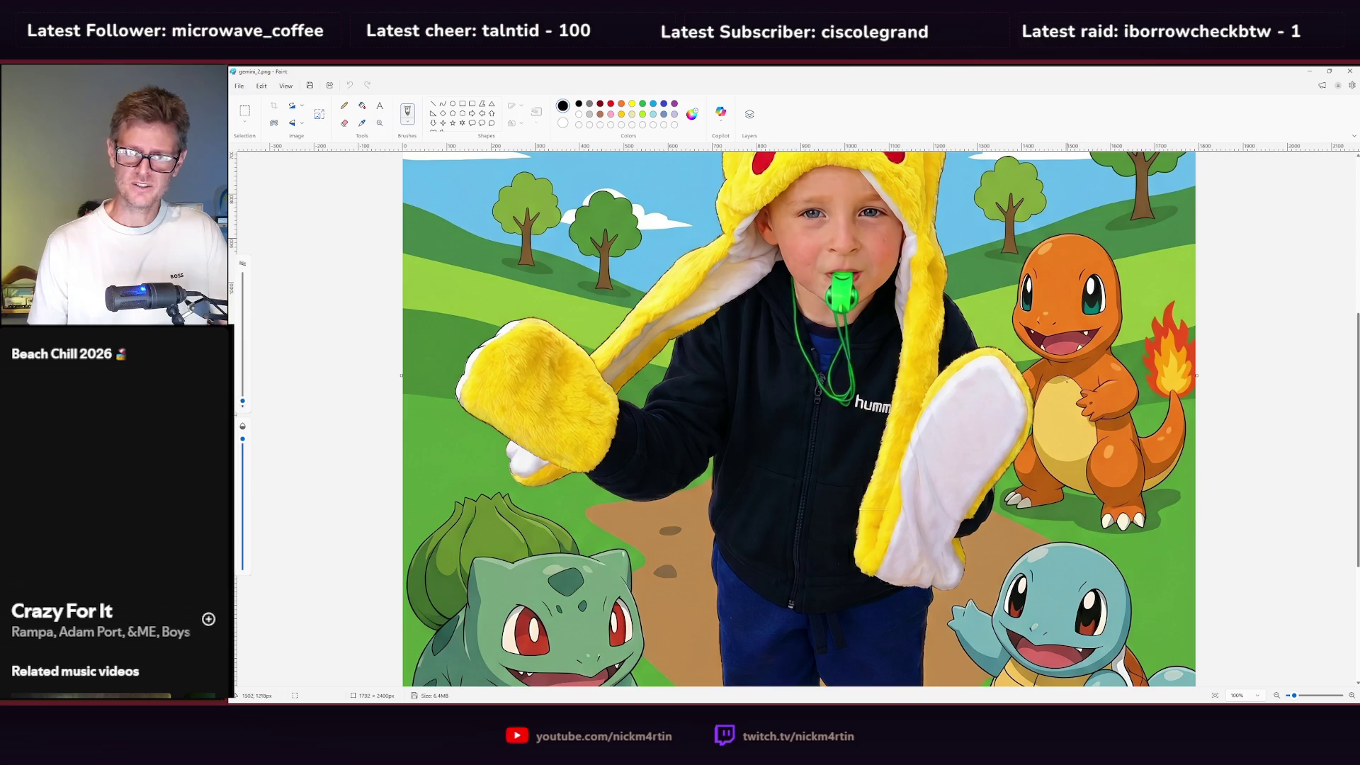
{"action": "scroll", "coordinate": [1066, 343], "scroll_direction": "up", "scroll_amount": 10}
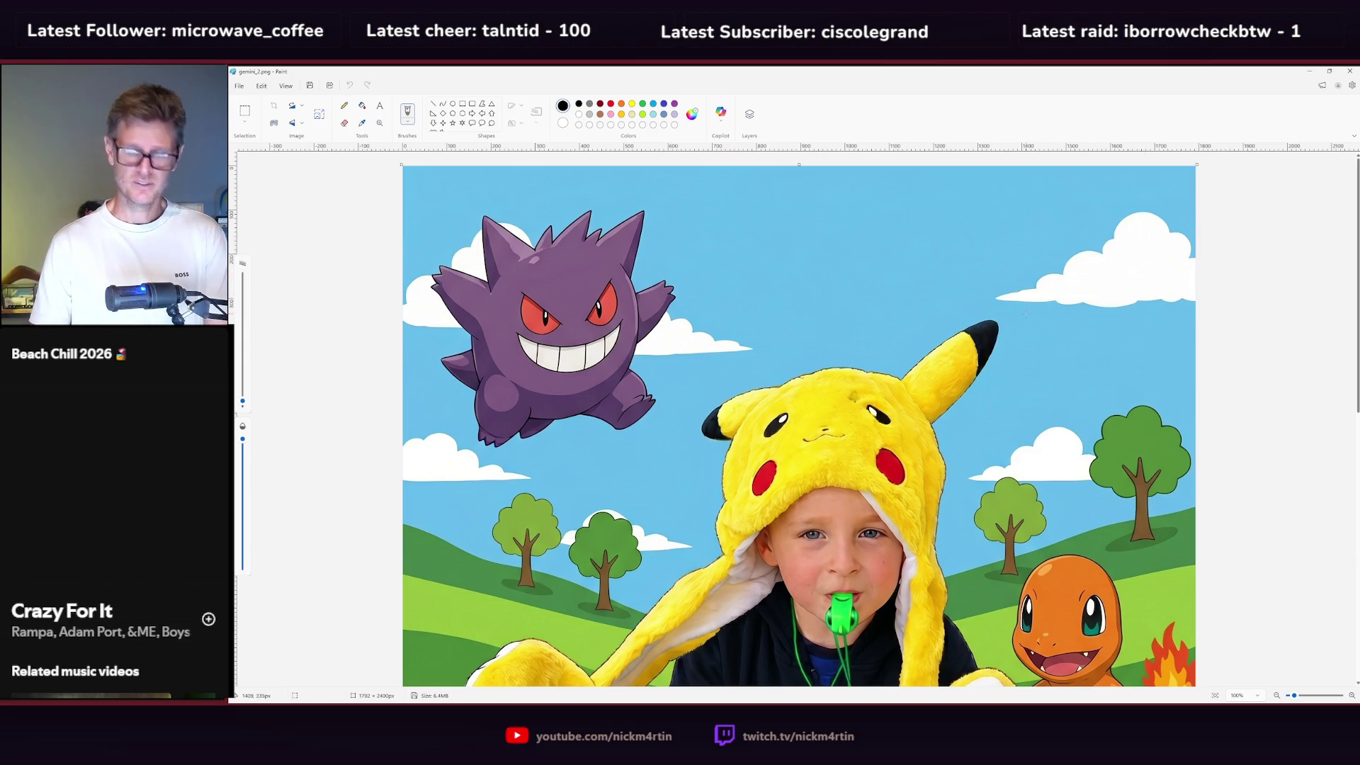
{"action": "scroll", "coordinate": [999, 294], "scroll_direction": "down", "scroll_amount": 1, "text": "ctrl"}
{"action": "scroll", "coordinate": [999, 295], "scroll_direction": "down", "scroll_amount": 4, "text": "ctrl"}
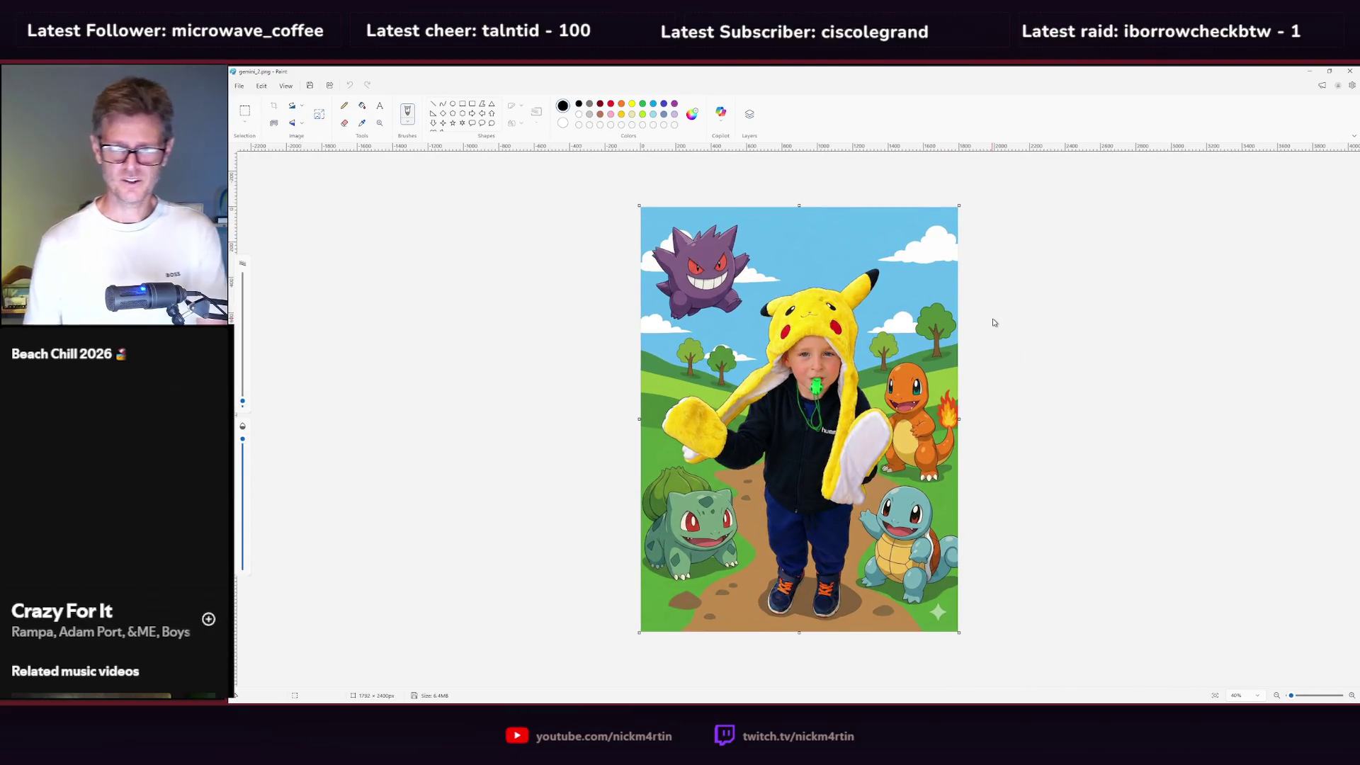
{"action": "key", "text": "alt+Tab"}
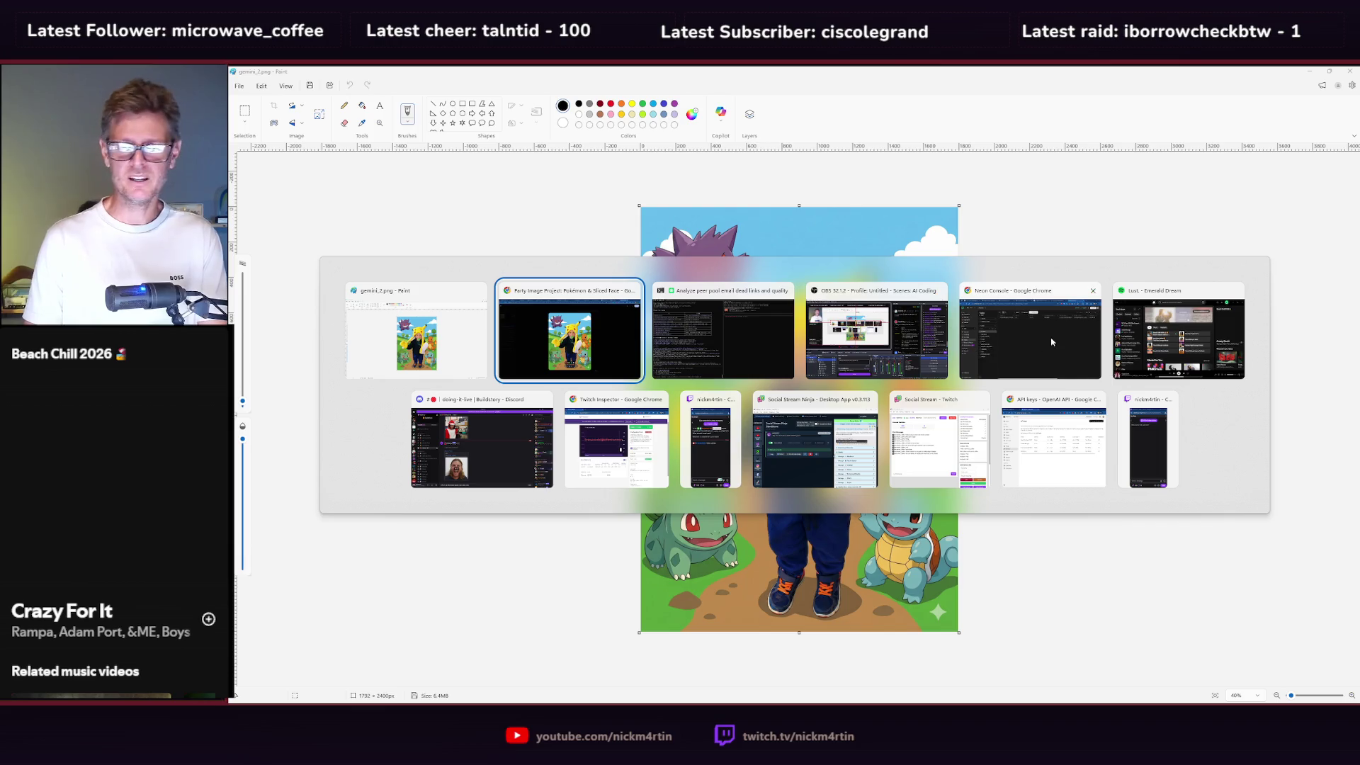
- In the Gemini chat, draft a request moving the top-right Pokémon slightly higher, not behind the boy
{"action": "left_click", "coordinate": [613, 320]}
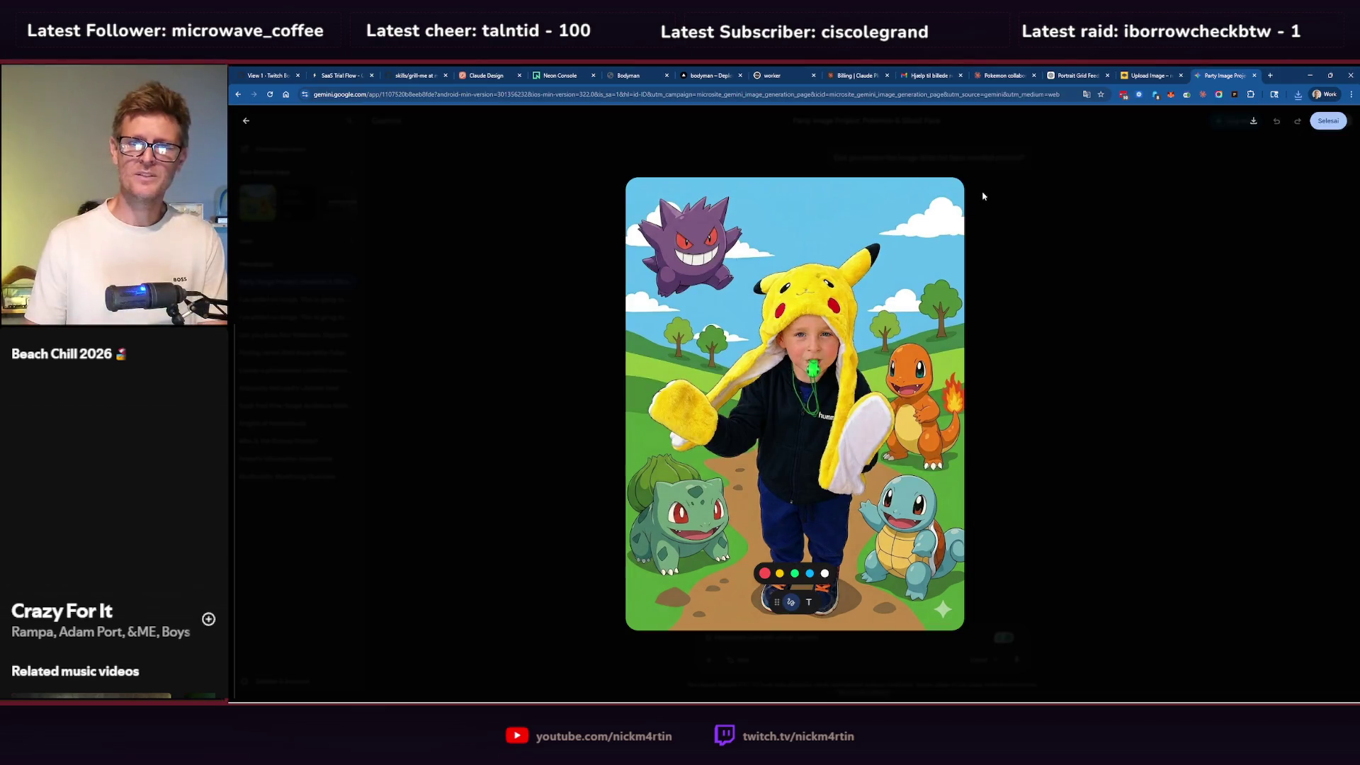
{"action": "left_click", "coordinate": [570, 312]}
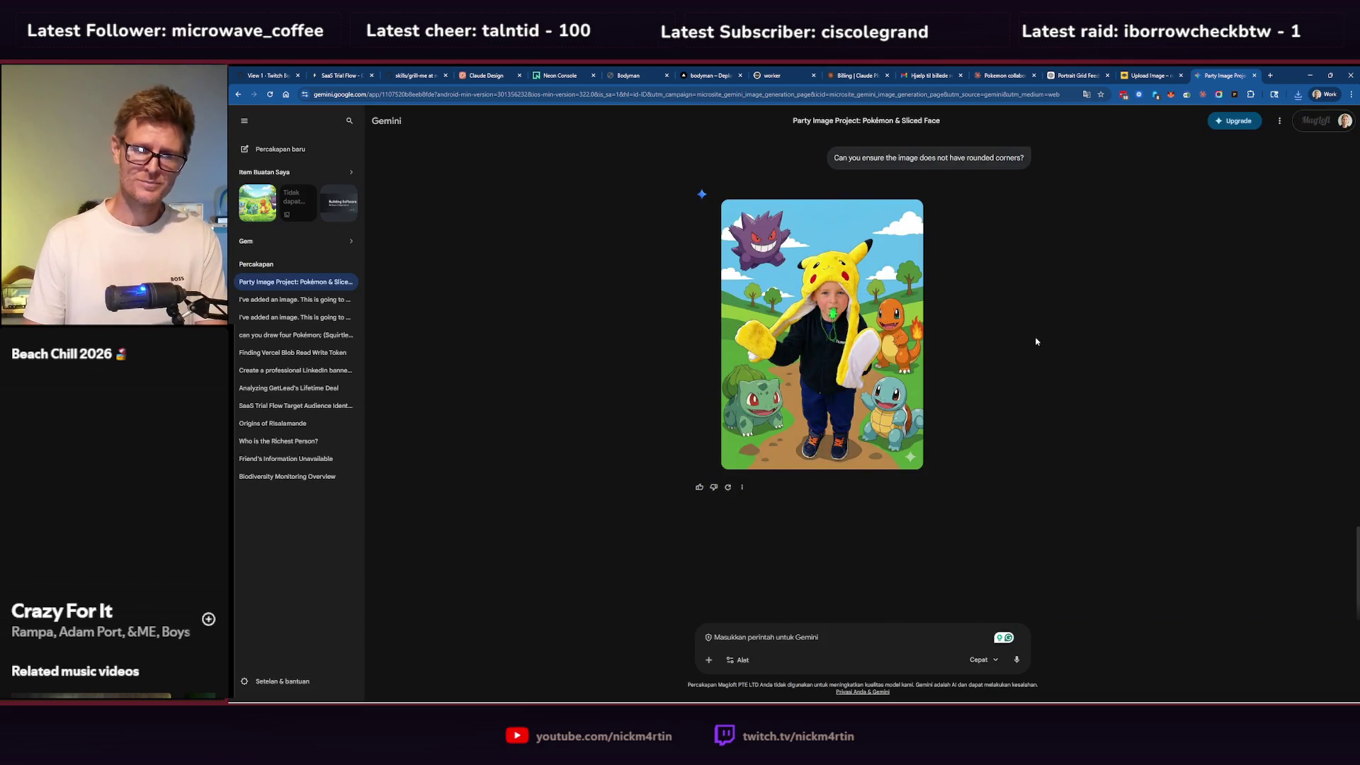
{"action": "scroll", "coordinate": [1036, 341], "scroll_direction": "up", "scroll_amount": 1}
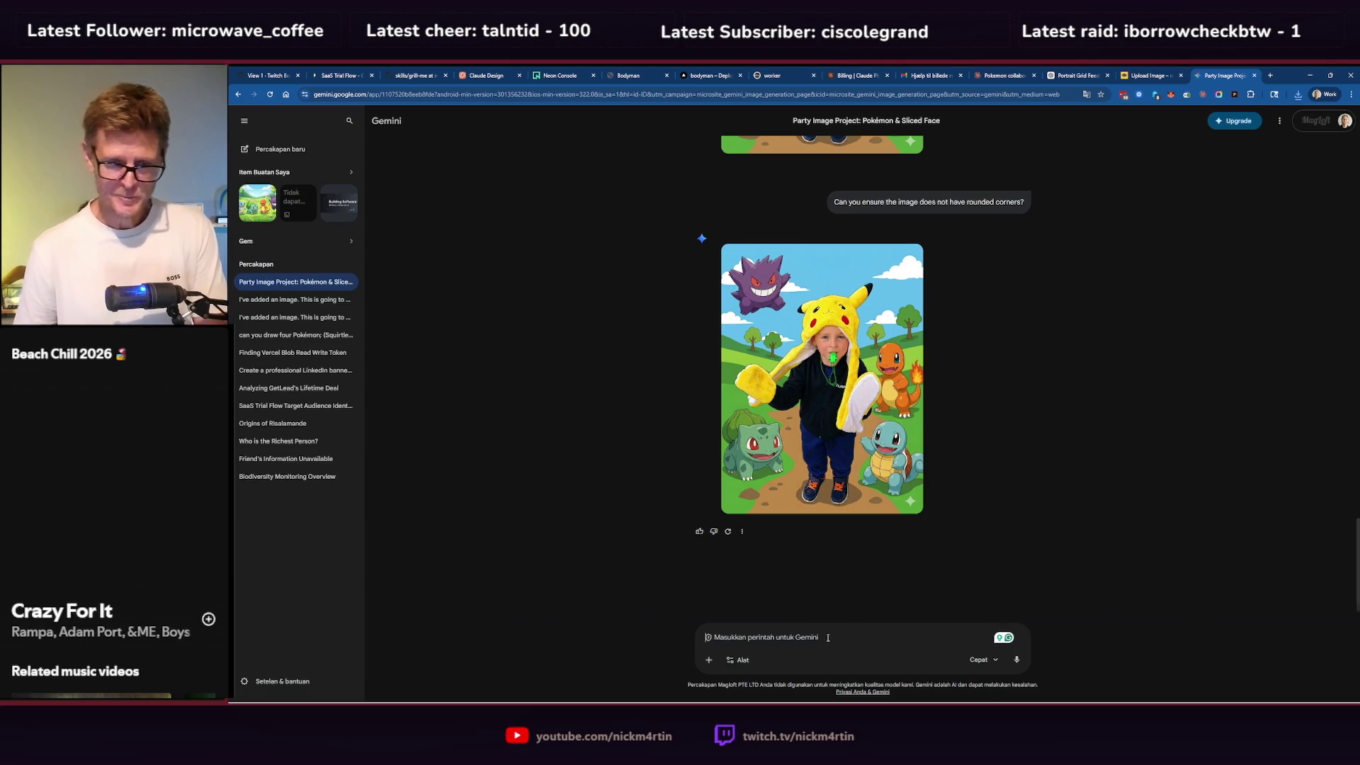
{"action": "type", "text": "possible to move th"}
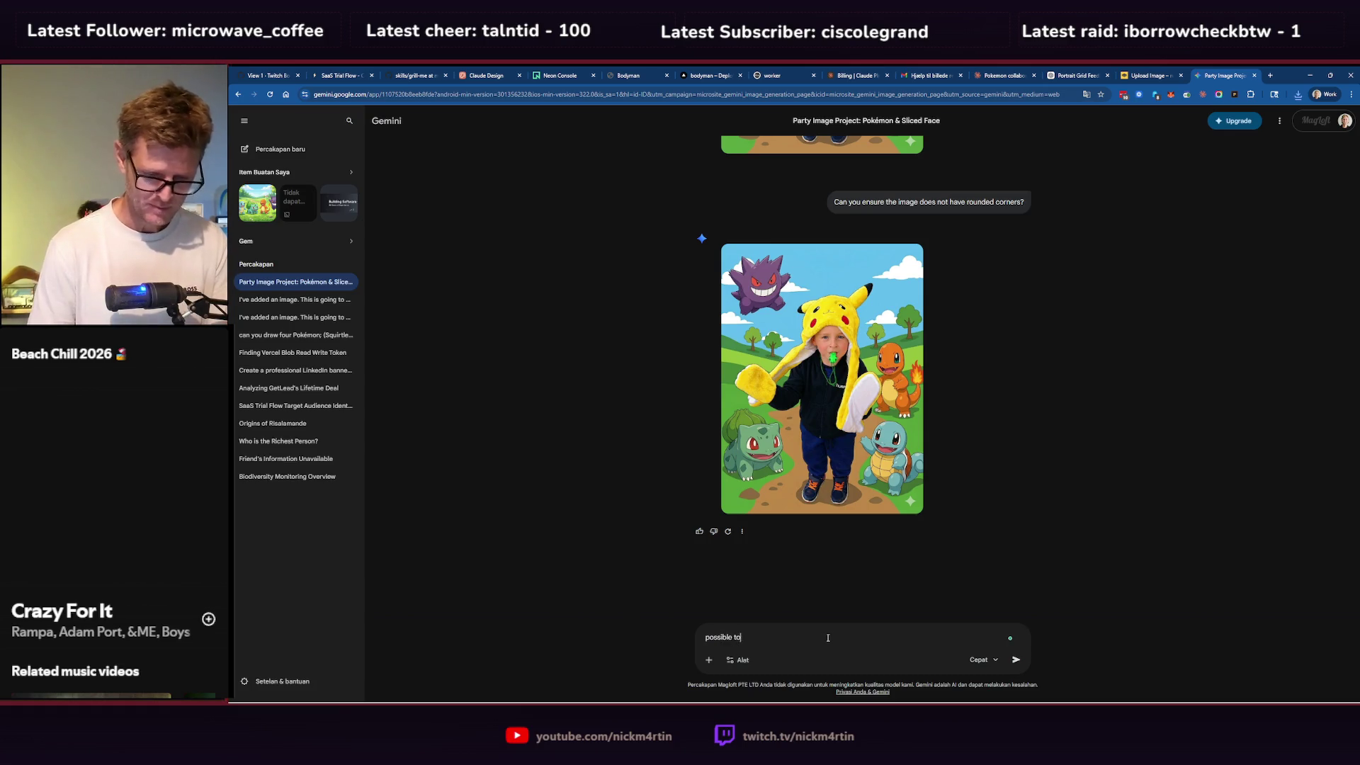
{"action": "type", "text": "e"}
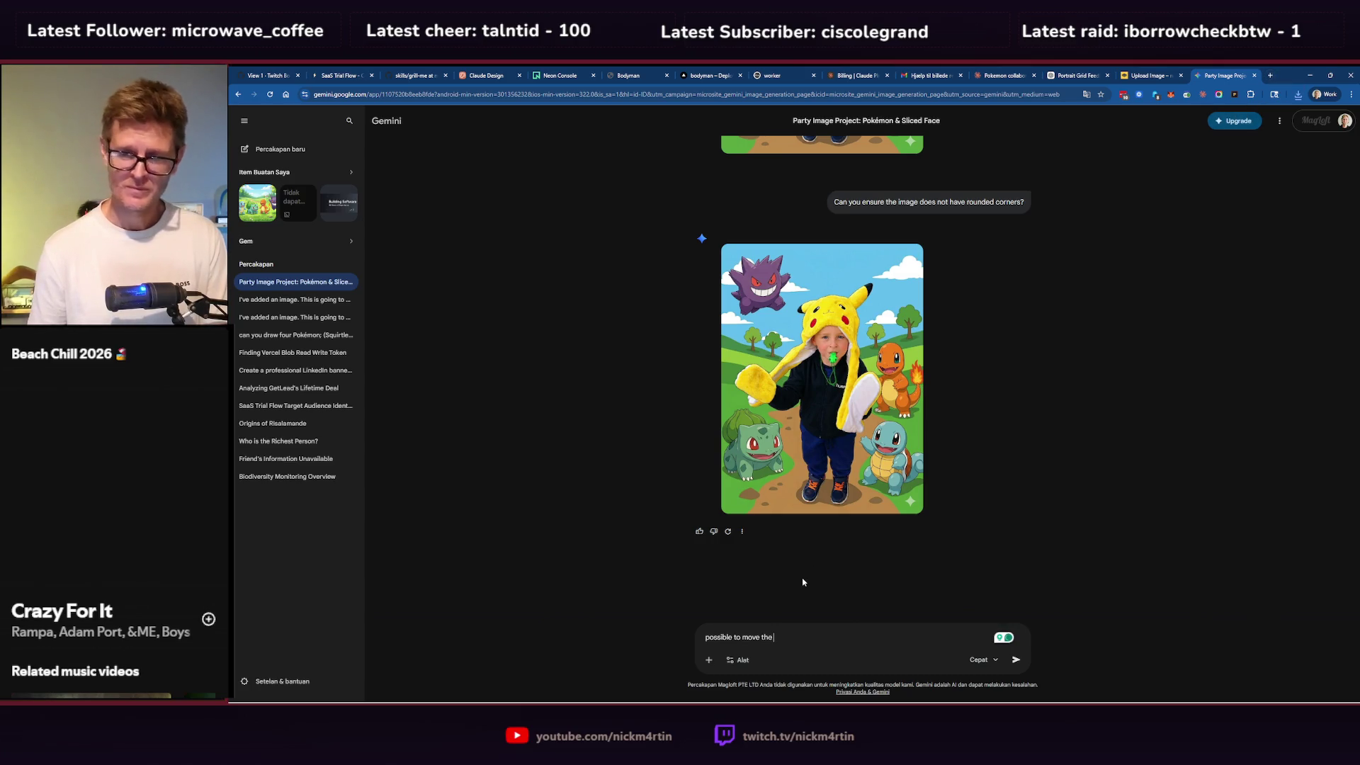
{"action": "type", "text": "top"}
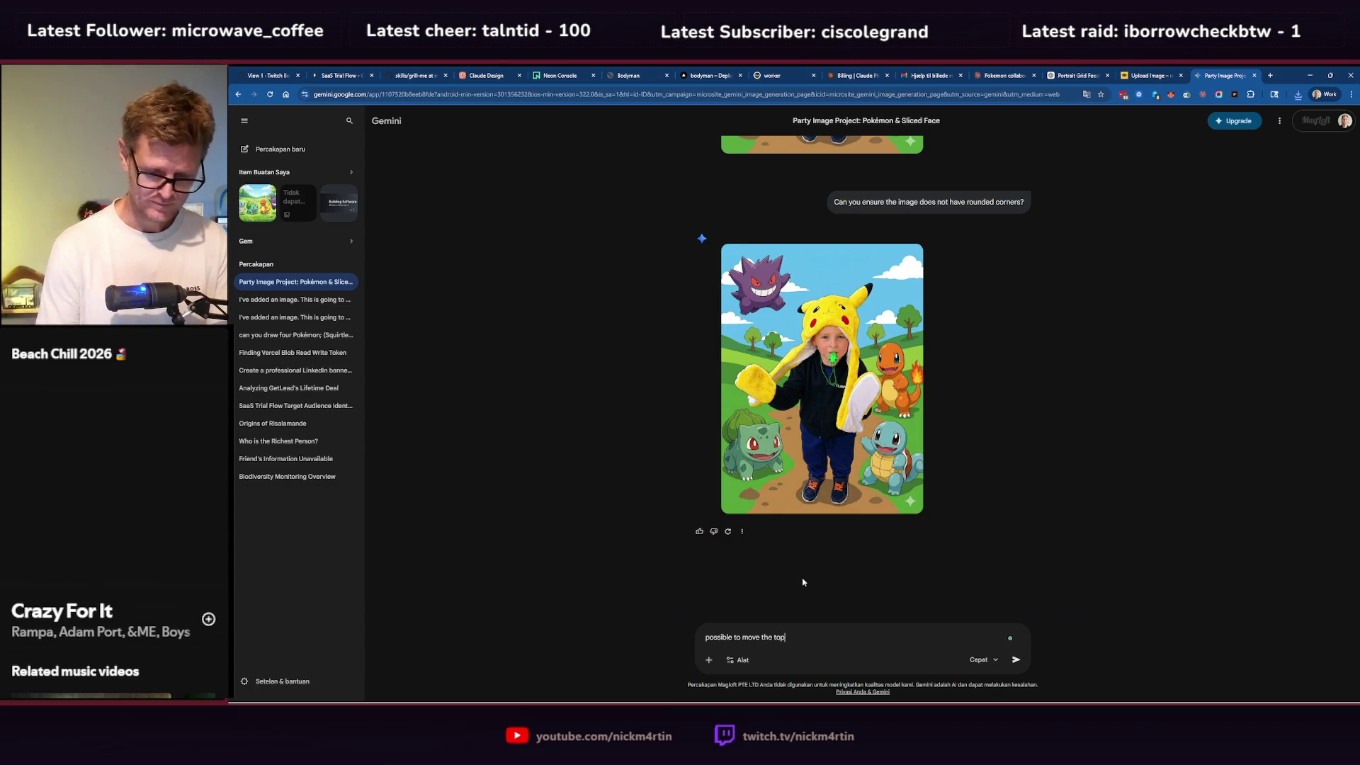
{"action": "type", "text": "ight"}
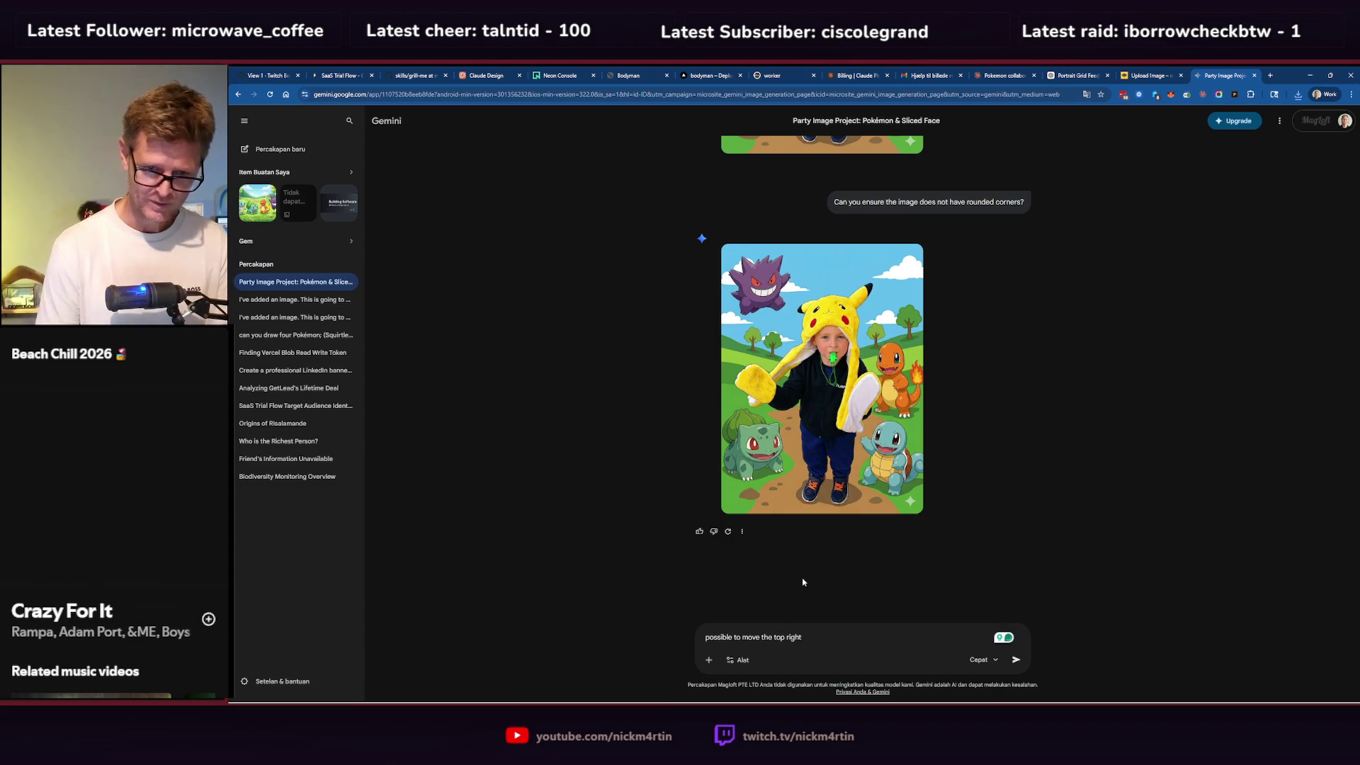
{"action": "type", "text": "okemon j"}
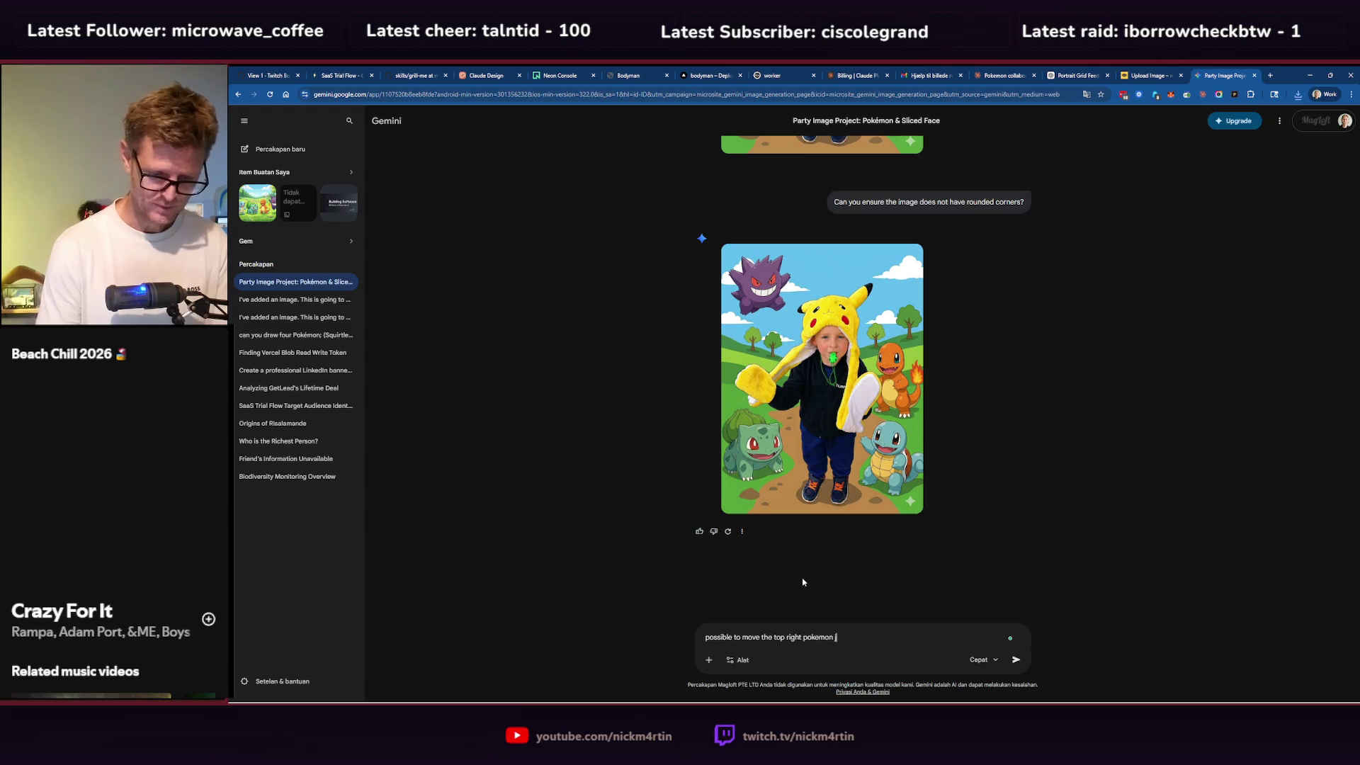
{"action": "type", "text": "us"}
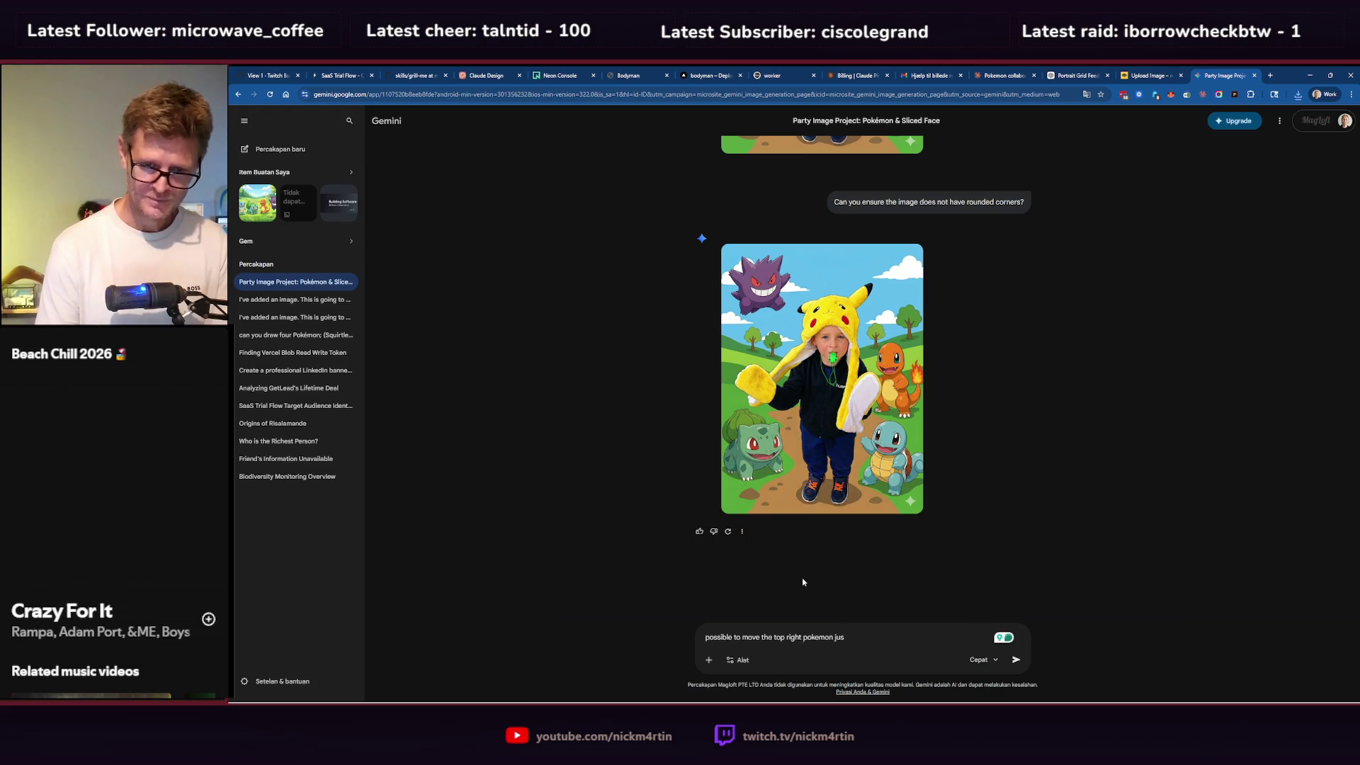
{"action": "type", "text": "tt a litt"}
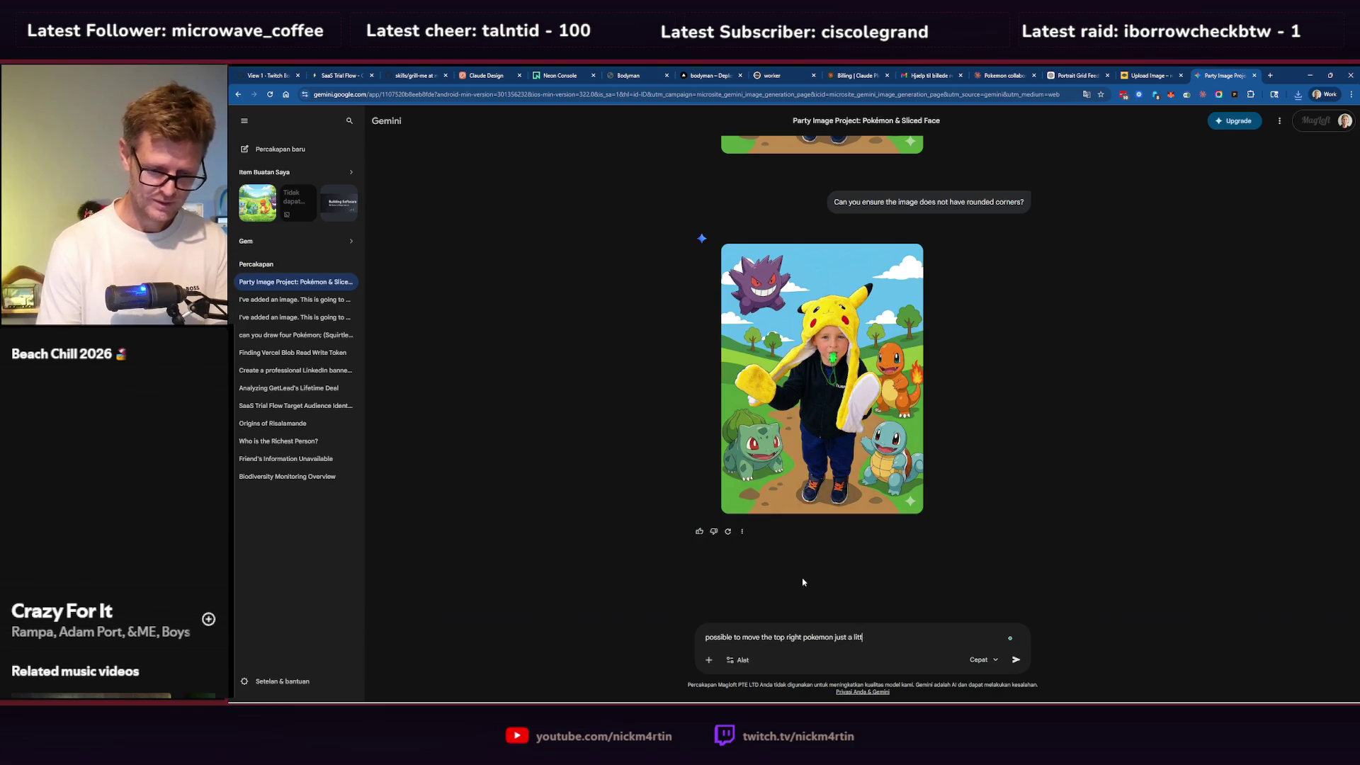
{"action": "type", "text": "le higher s"}
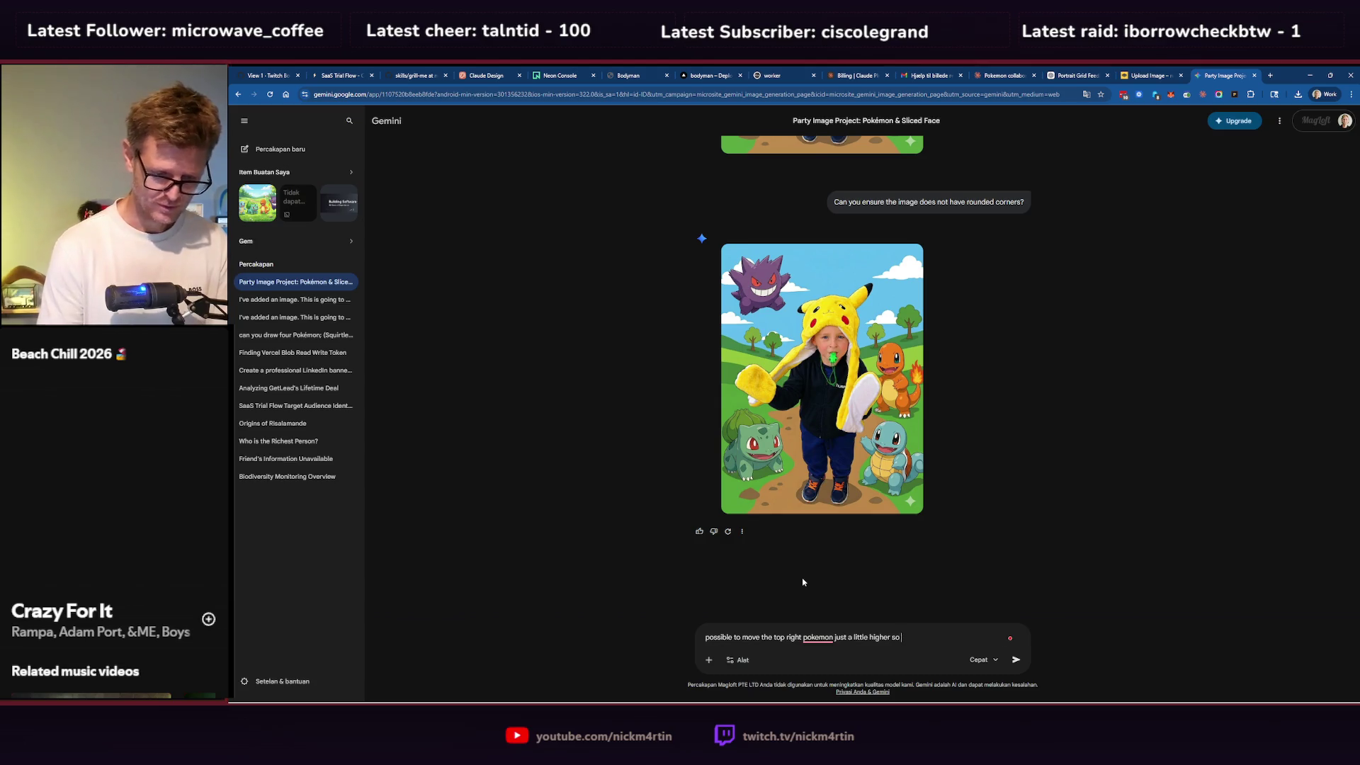
{"action": "type", "text": "o that he is st"}
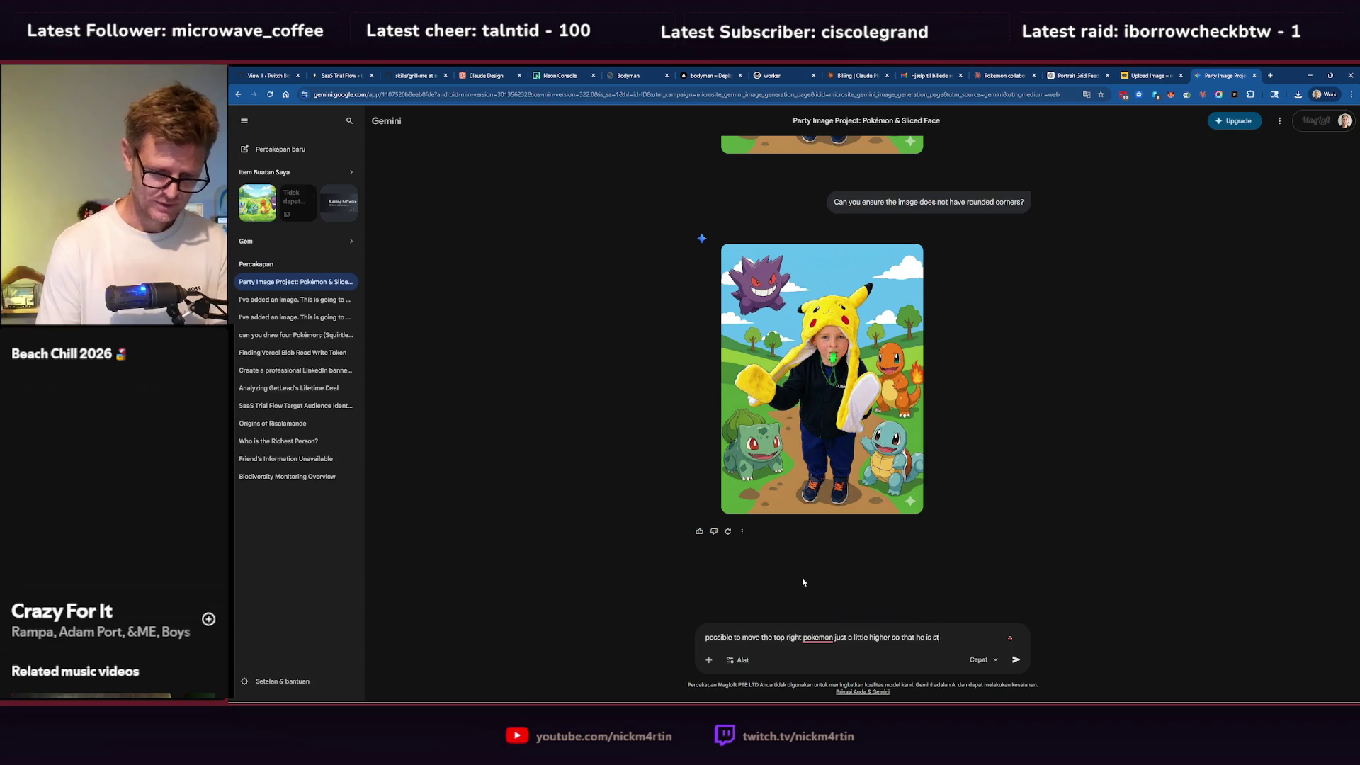
{"action": "type", "text": "ill on the ground but"}
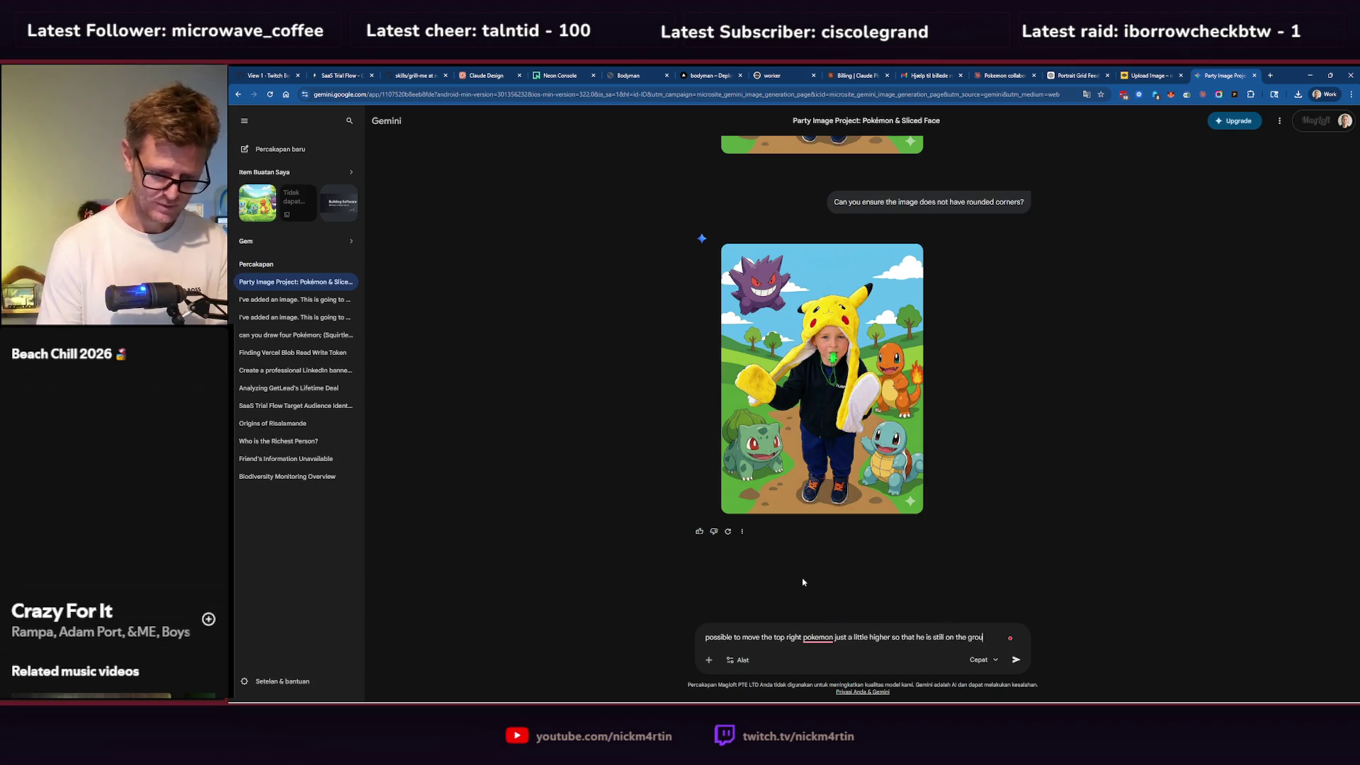
{"action": "type", "text": "t "}
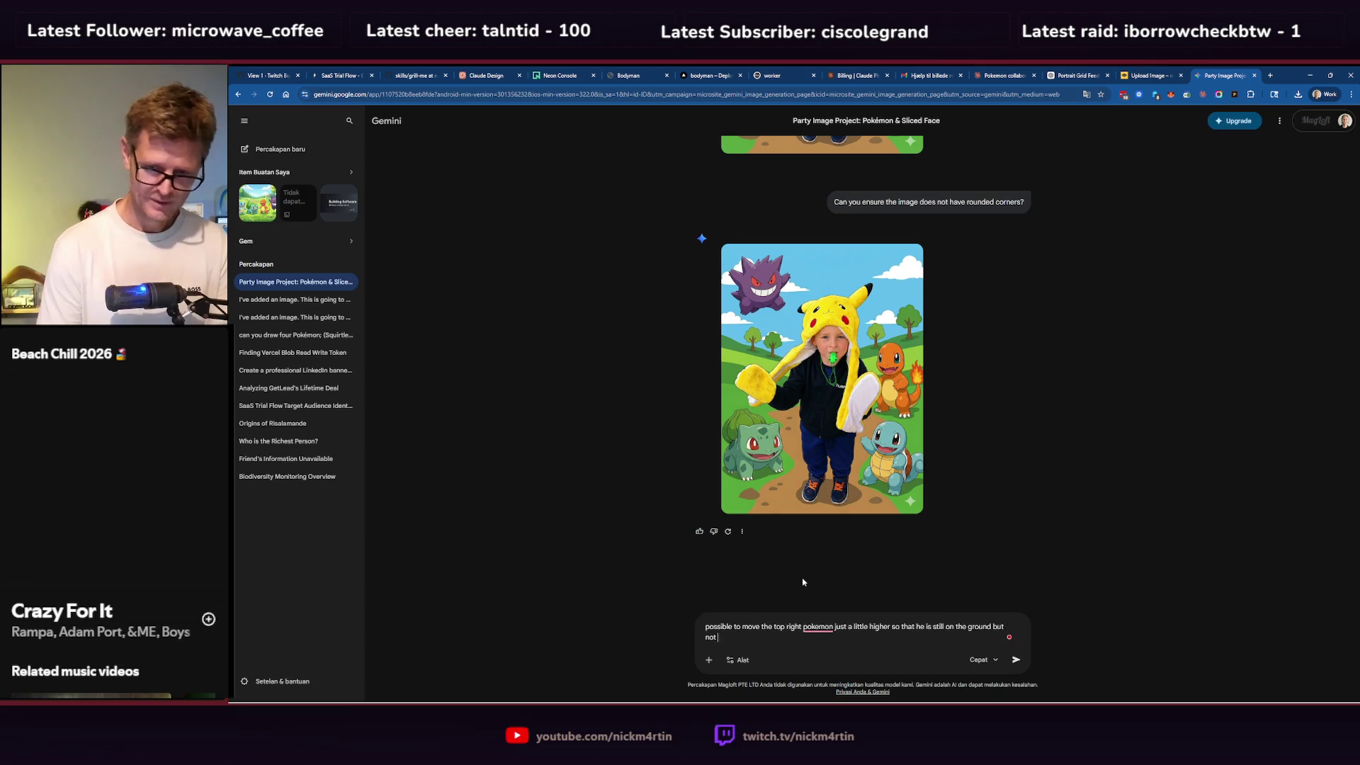
{"action": "type", "text": "behind the boy?"}
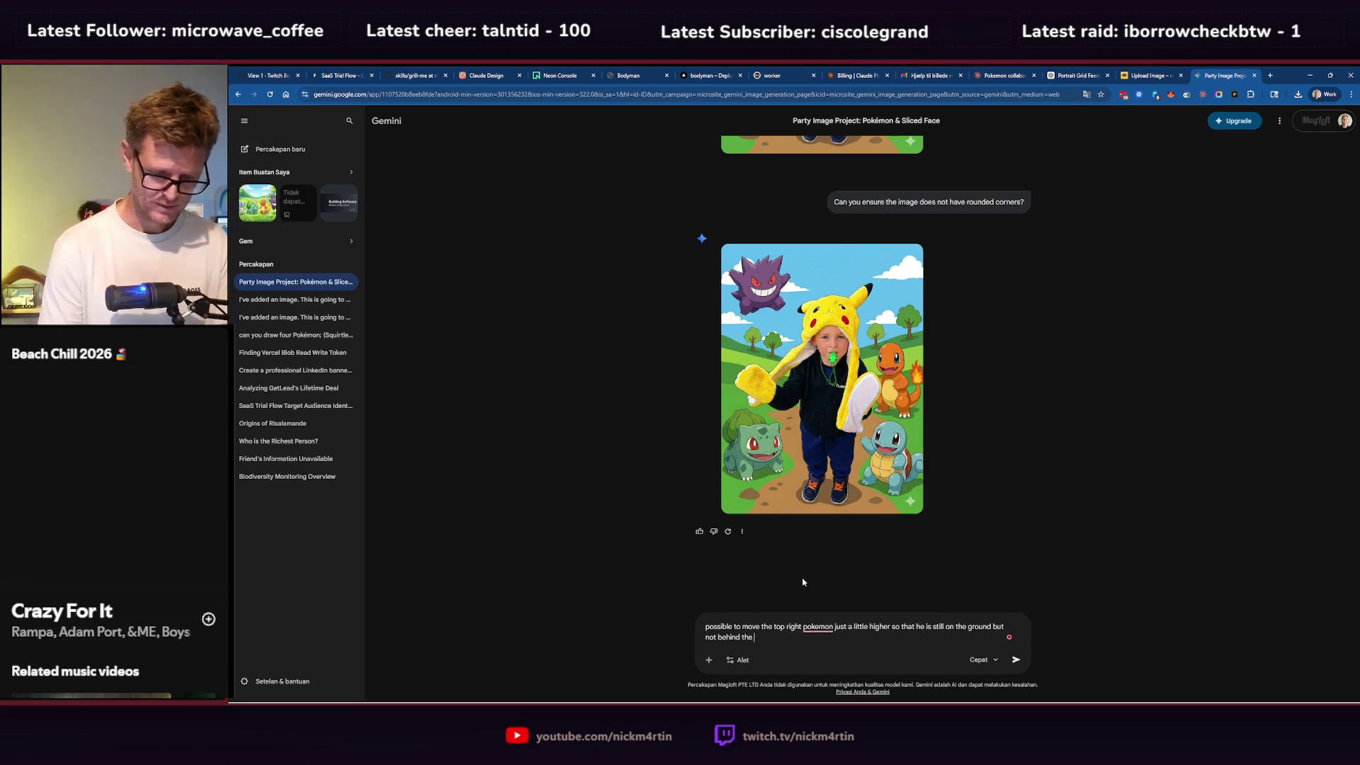
- Send the move-higher request and scroll through the regenerated image with Charmander raised
{"action": "key", "text": "Return"}
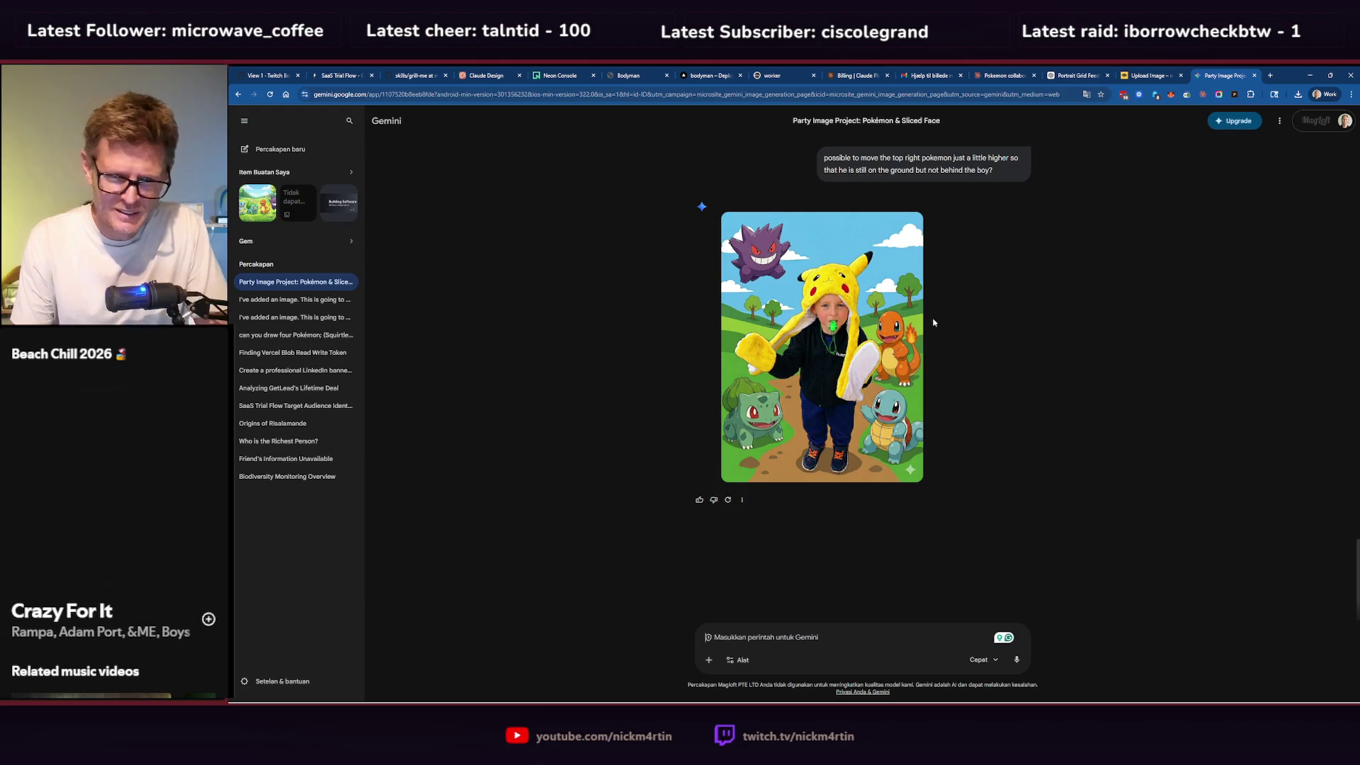
{"action": "scroll", "coordinate": [1002, 347], "scroll_direction": "down", "scroll_amount": 1}
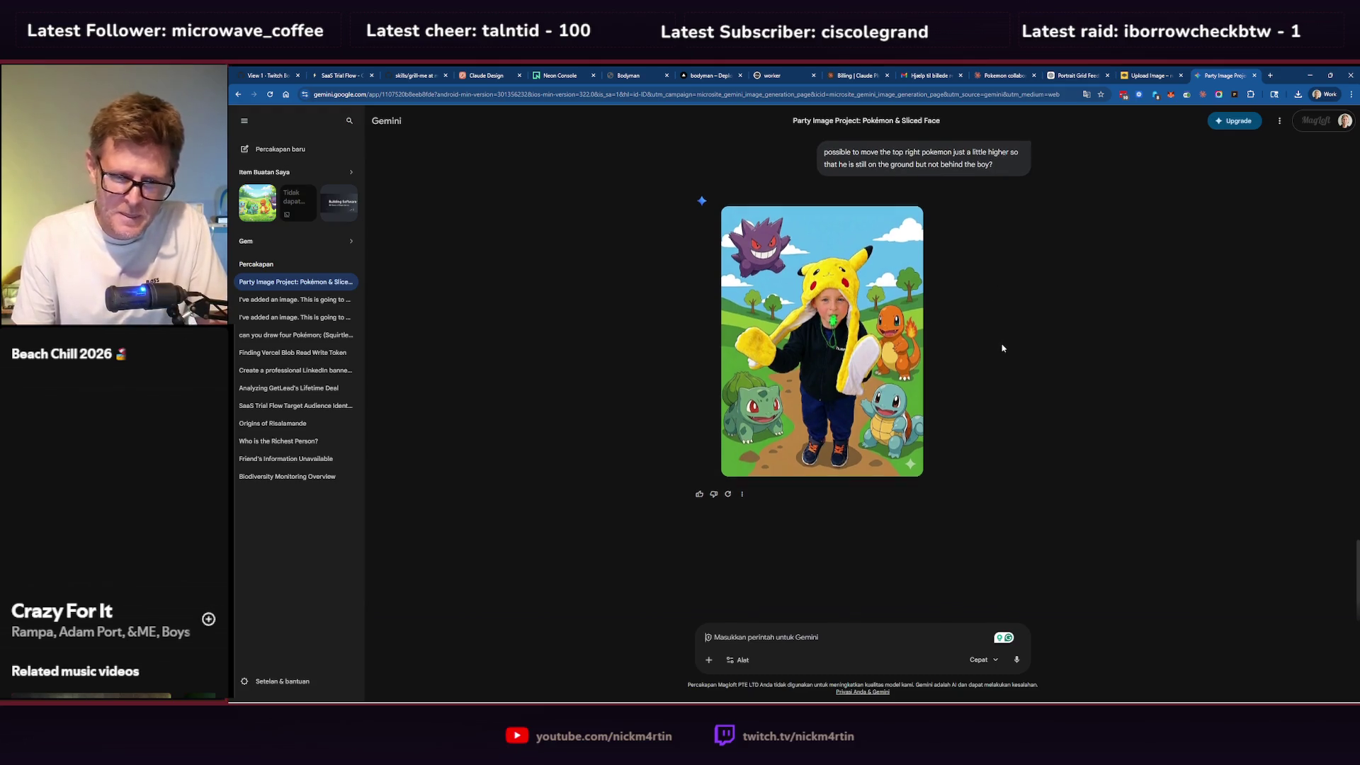
{"action": "scroll", "coordinate": [1003, 348], "scroll_direction": "up", "scroll_amount": 3}
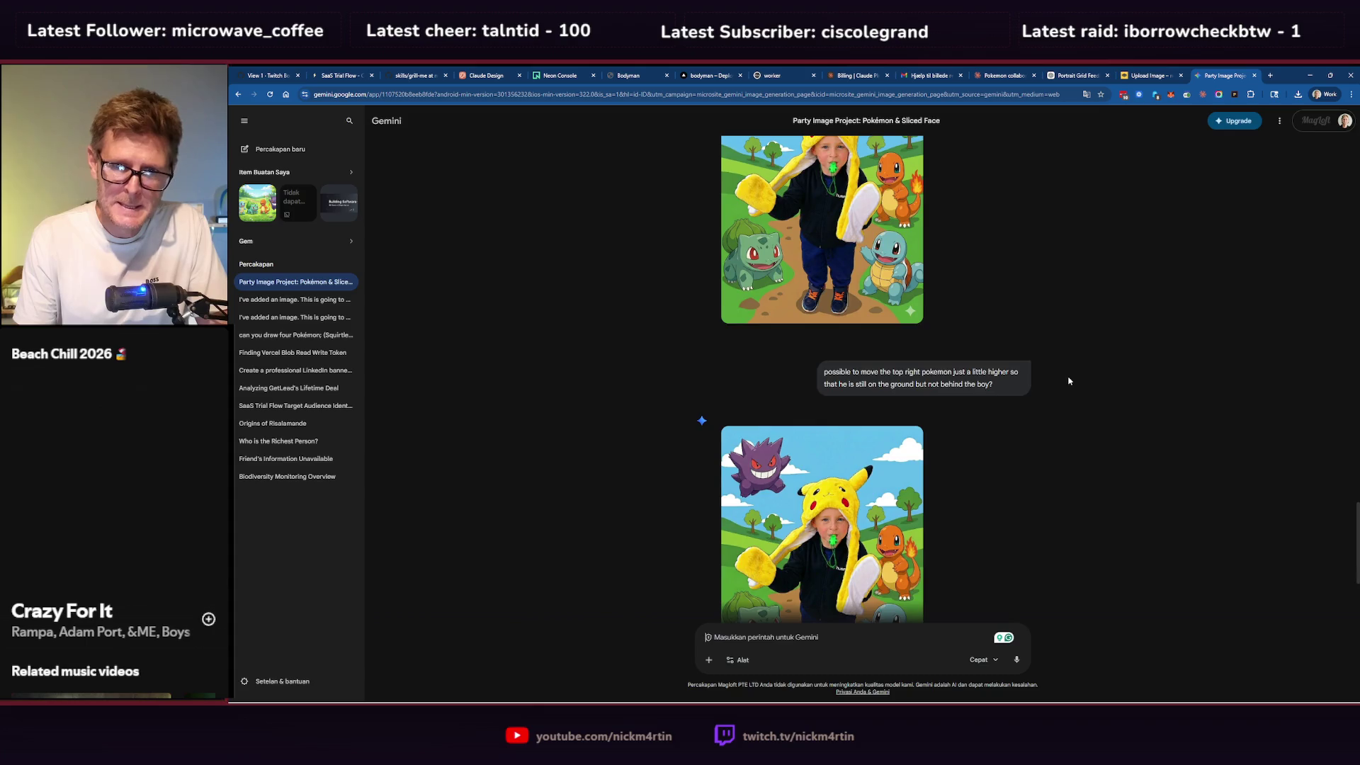
{"action": "scroll", "coordinate": [1069, 381], "scroll_direction": "down", "scroll_amount": 2}
{"action": "scroll", "coordinate": [1069, 381], "scroll_direction": "up", "scroll_amount": 2}
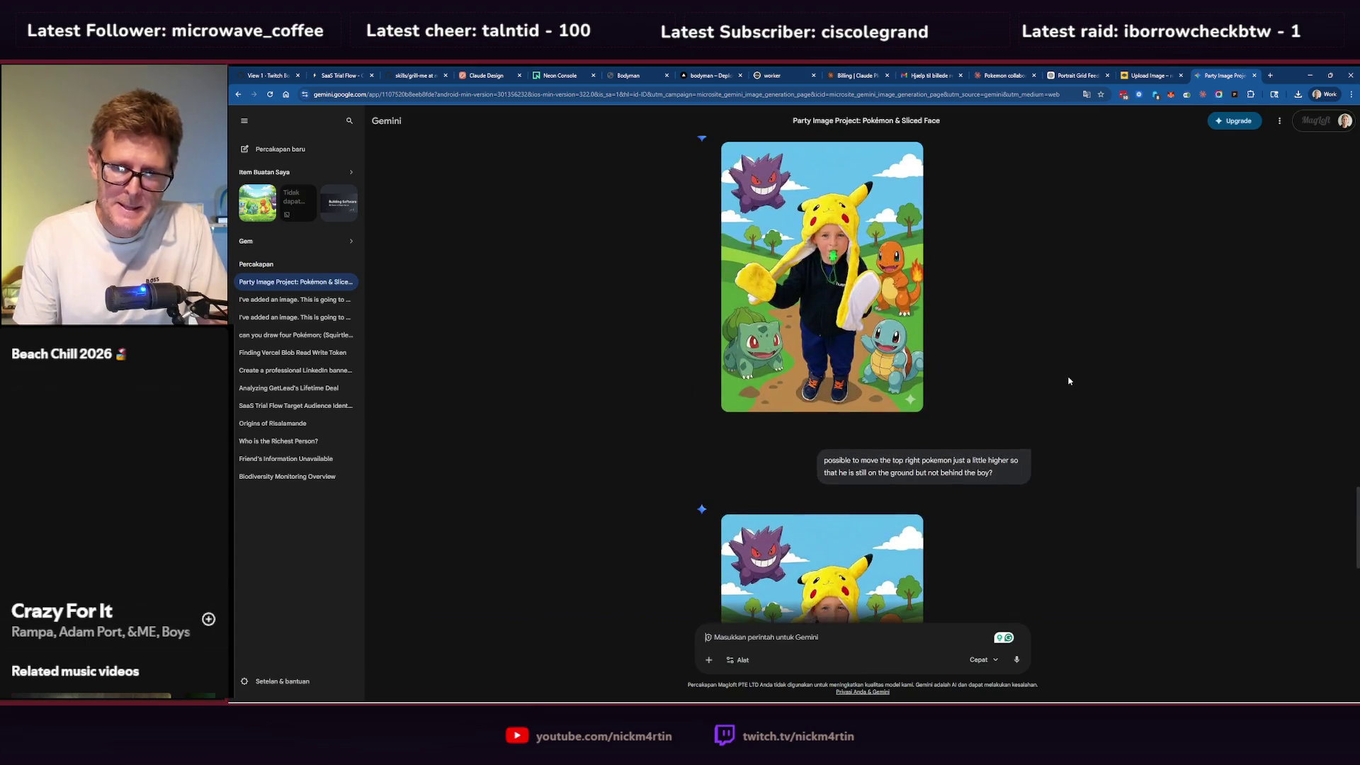
{"action": "scroll", "coordinate": [1069, 381], "scroll_direction": "down", "scroll_amount": 2}
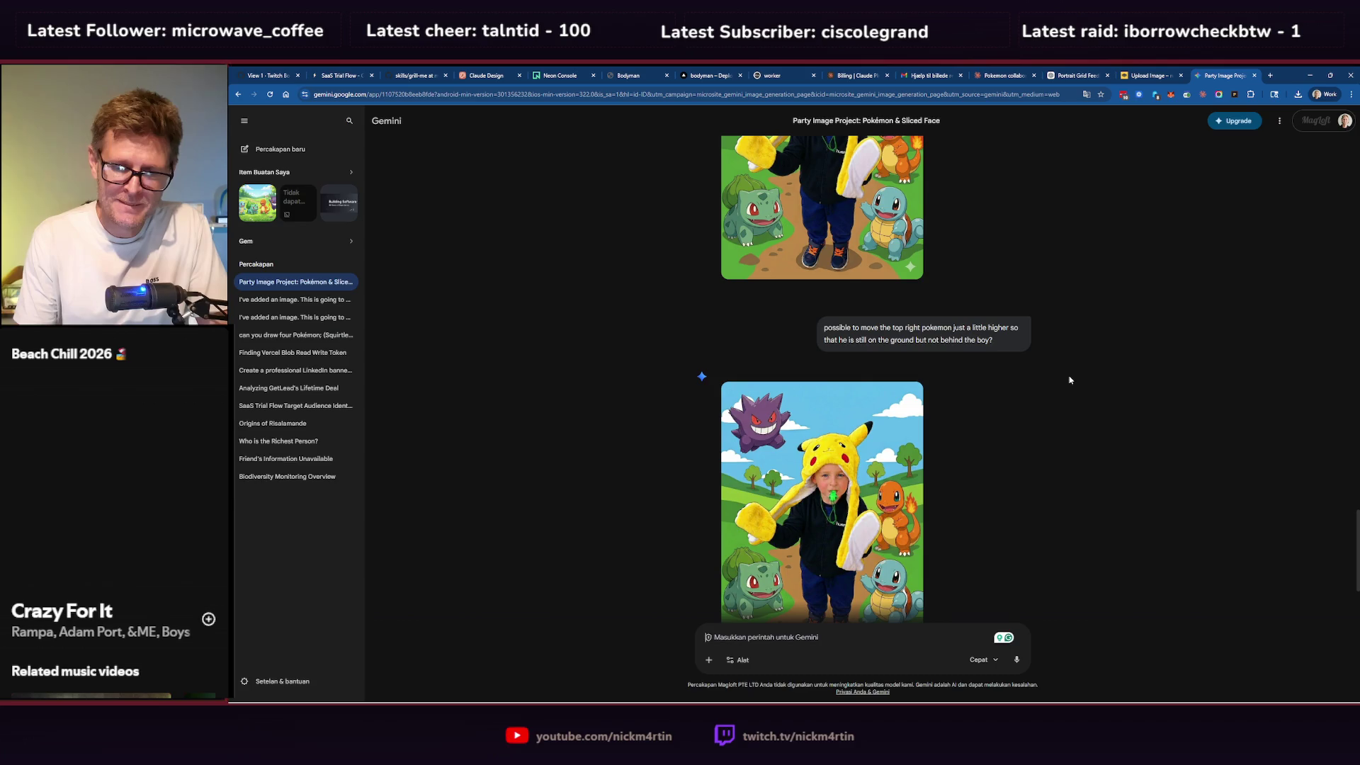
{"action": "scroll", "coordinate": [1067, 379], "scroll_direction": "down", "scroll_amount": 2}
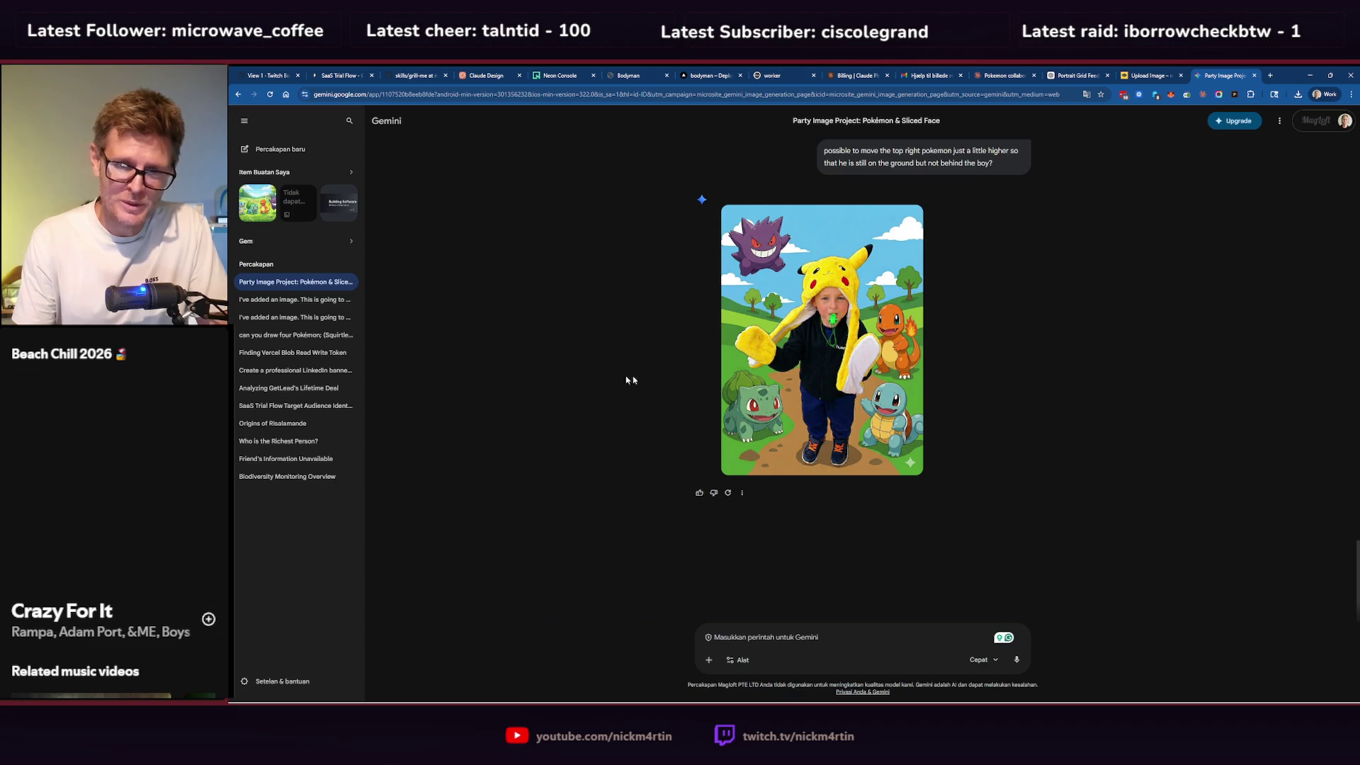
{"action": "scroll", "coordinate": [1076, 322], "scroll_direction": "up", "scroll_amount": 2}
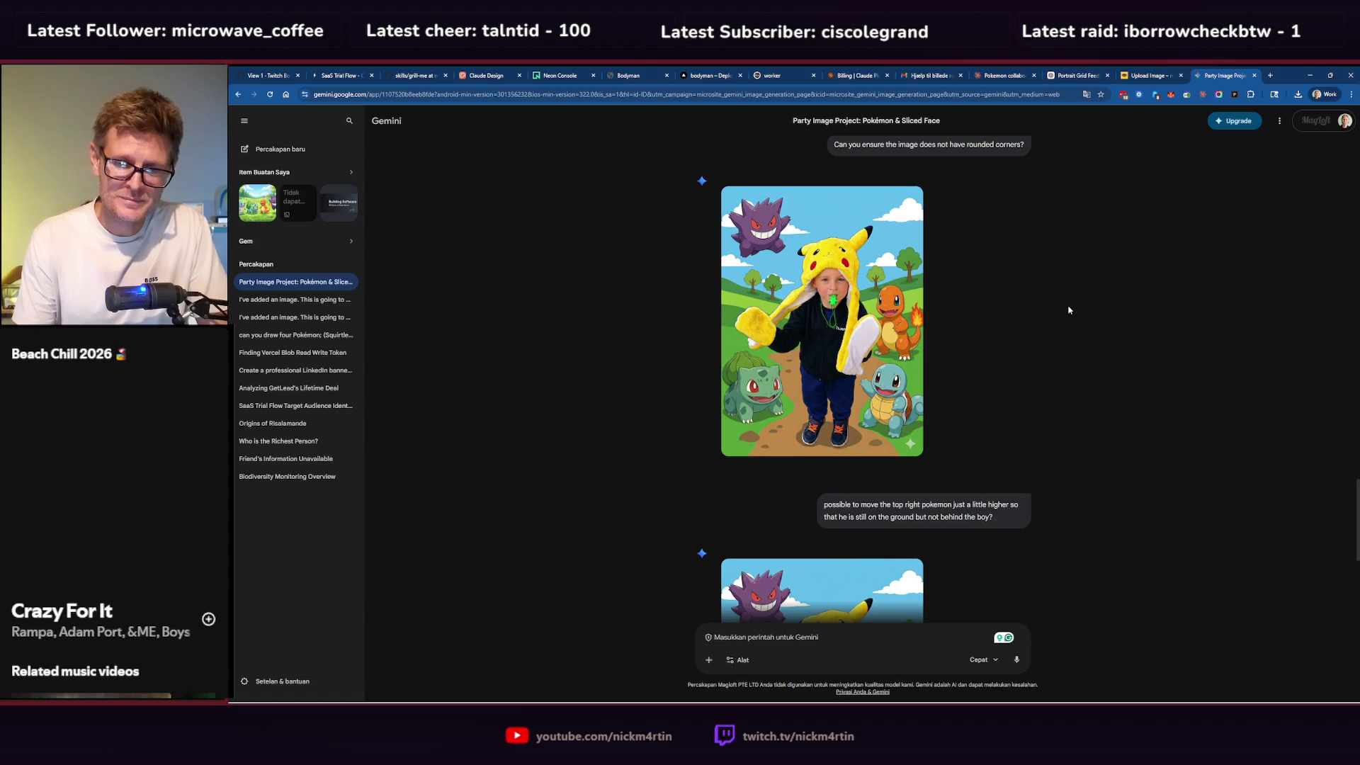
{"action": "scroll", "coordinate": [1069, 310], "scroll_direction": "down", "scroll_amount": 5}
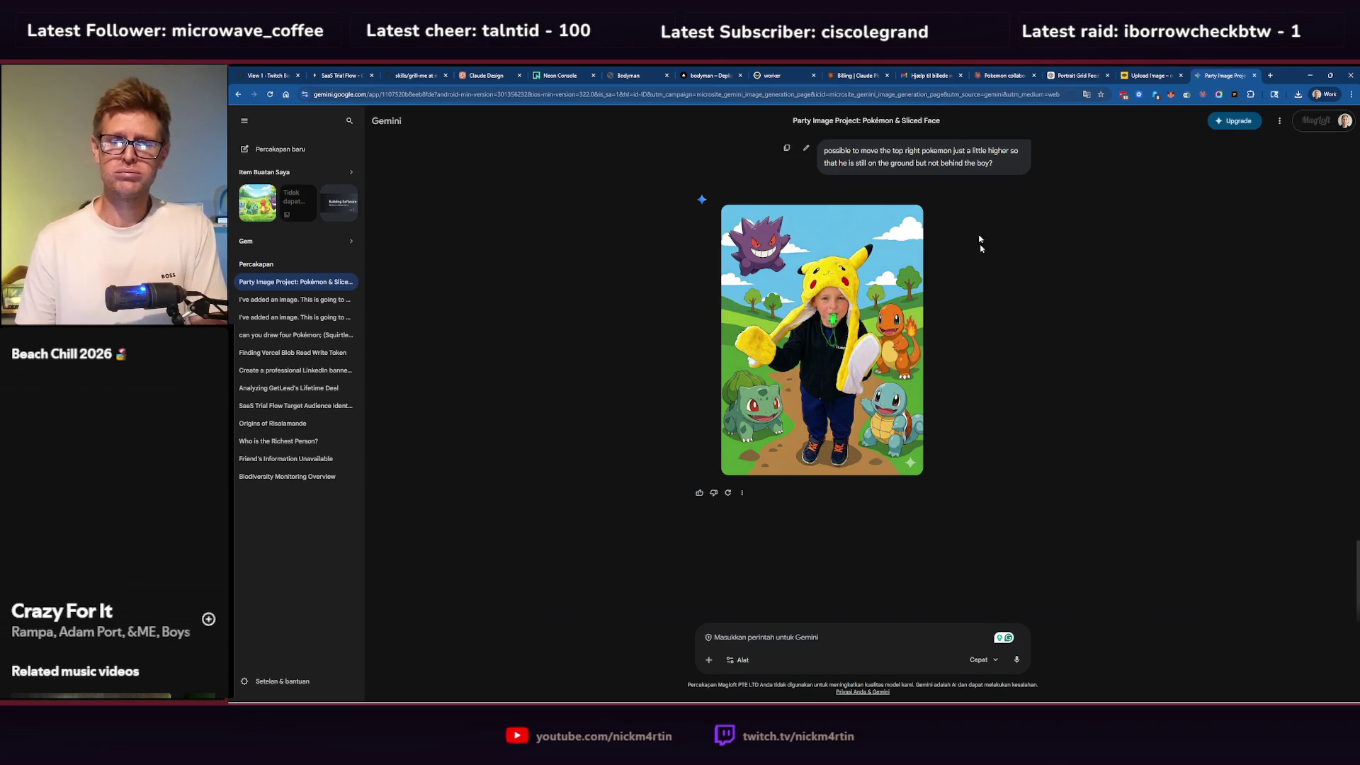
- Reply to the Hjælp til billede redigering email with a short Danish line and open the attachment picker
{"action": "mouse_move", "coordinate": [850, 303]}
{"action": "left_click", "coordinate": [932, 75]}
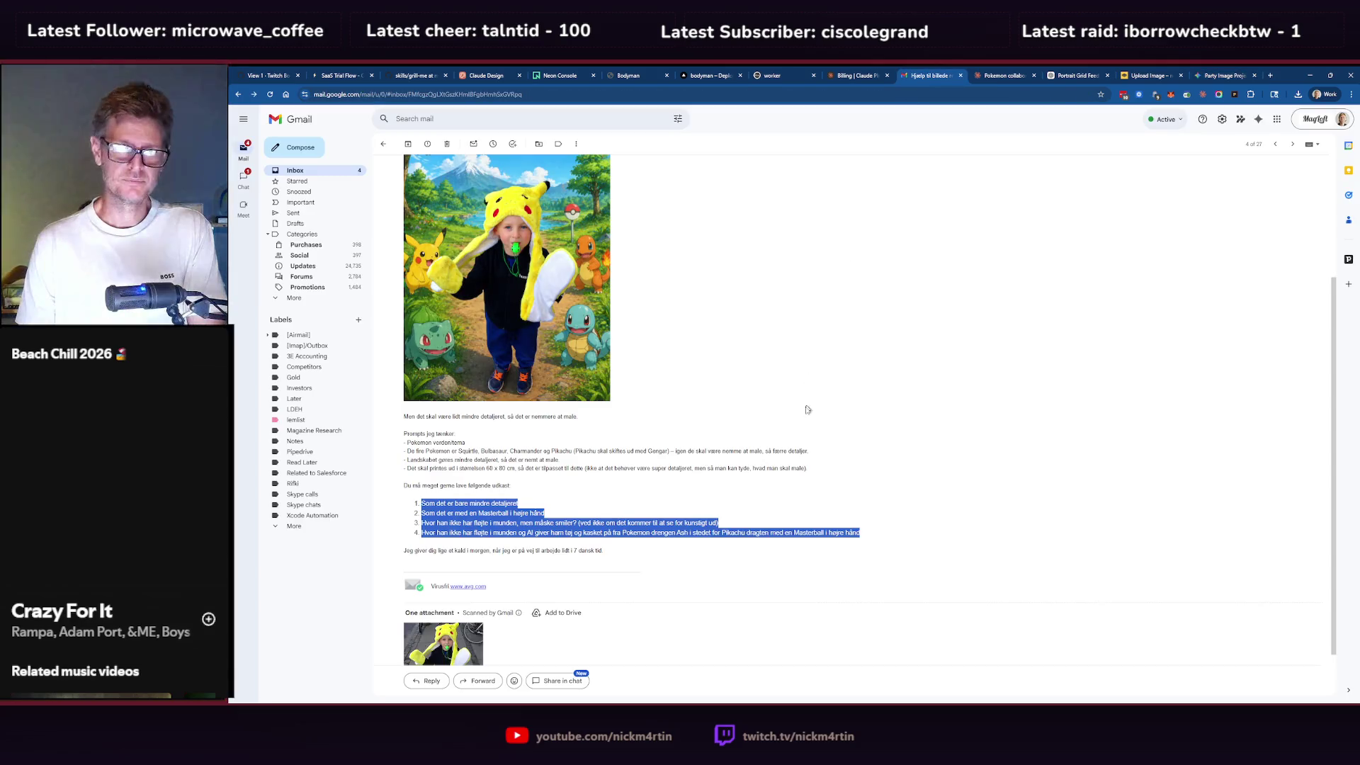
{"action": "scroll", "coordinate": [672, 509], "scroll_direction": "down", "scroll_amount": 1}
{"action": "left_click", "coordinate": [428, 648]}
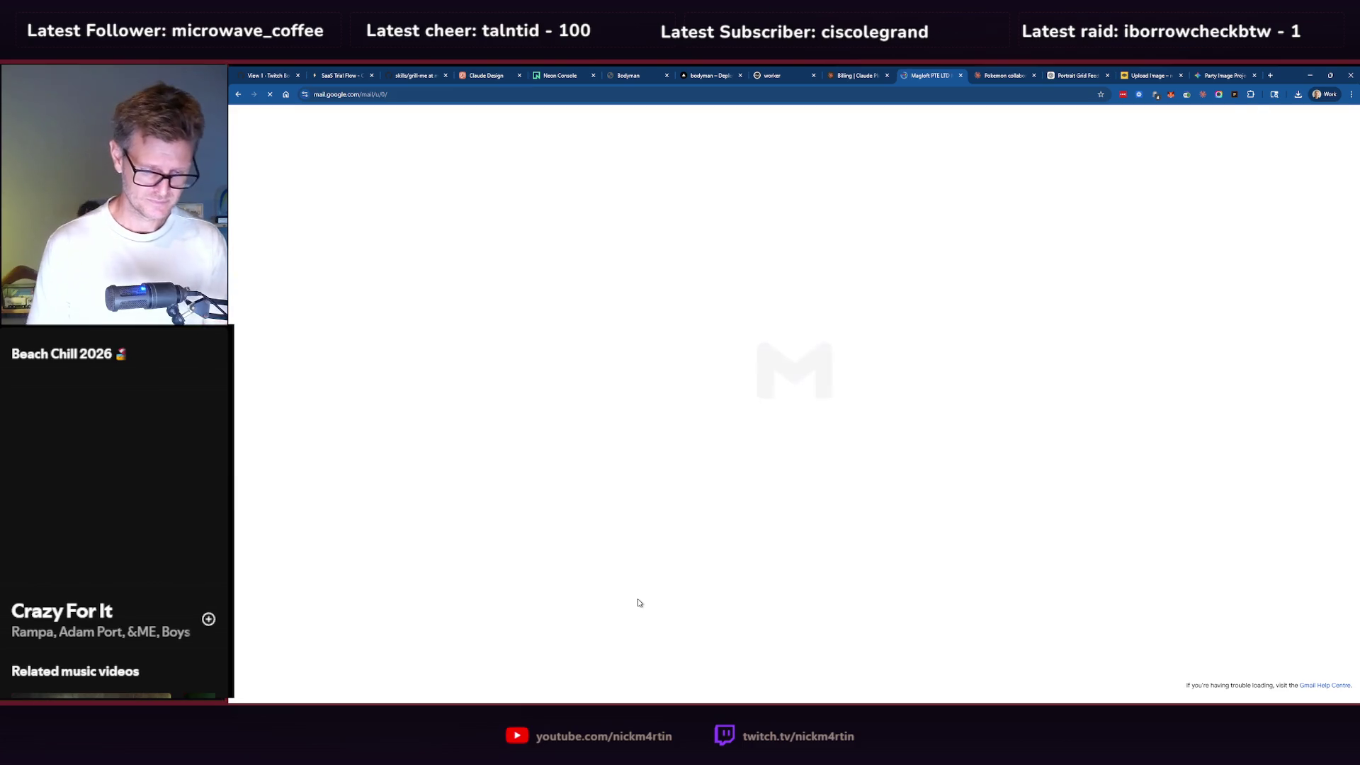
{"action": "key", "text": "Return"}
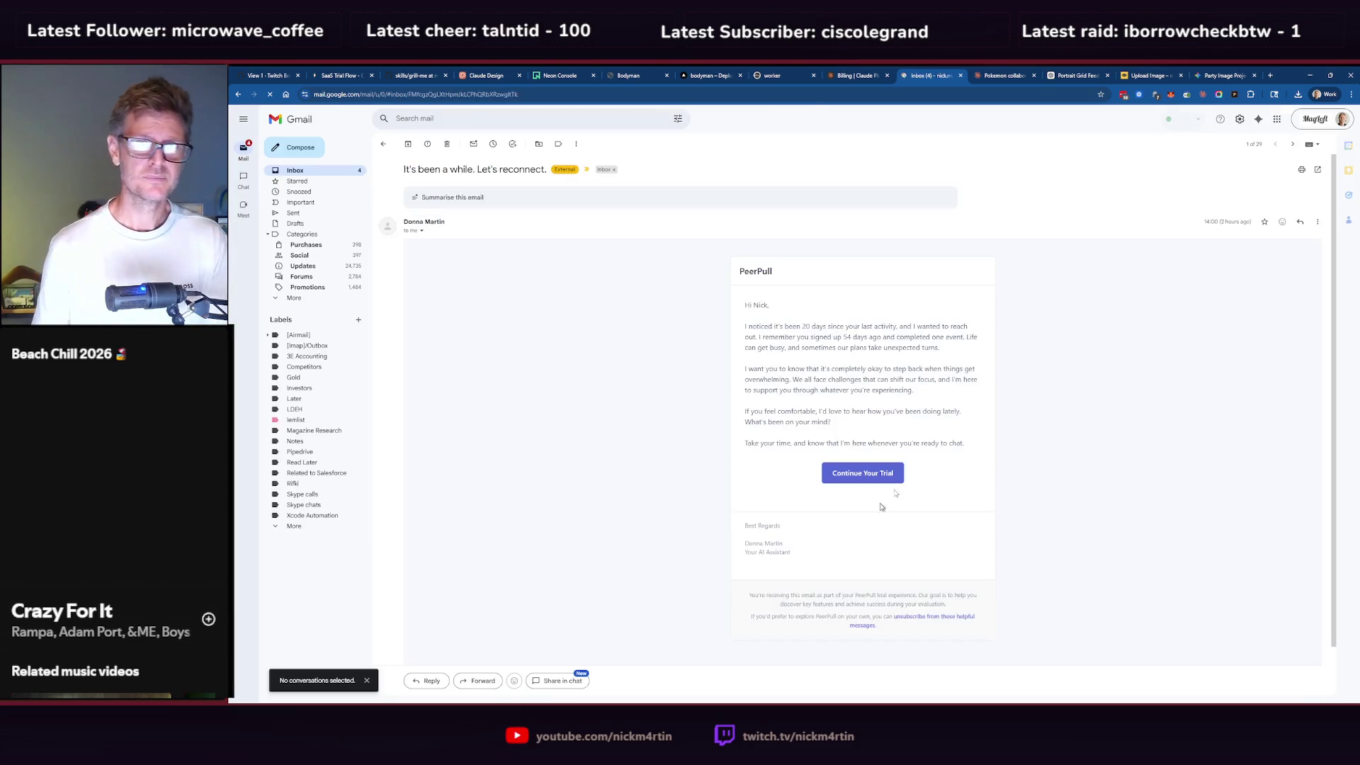
{"action": "left_click", "coordinate": [305, 175]}
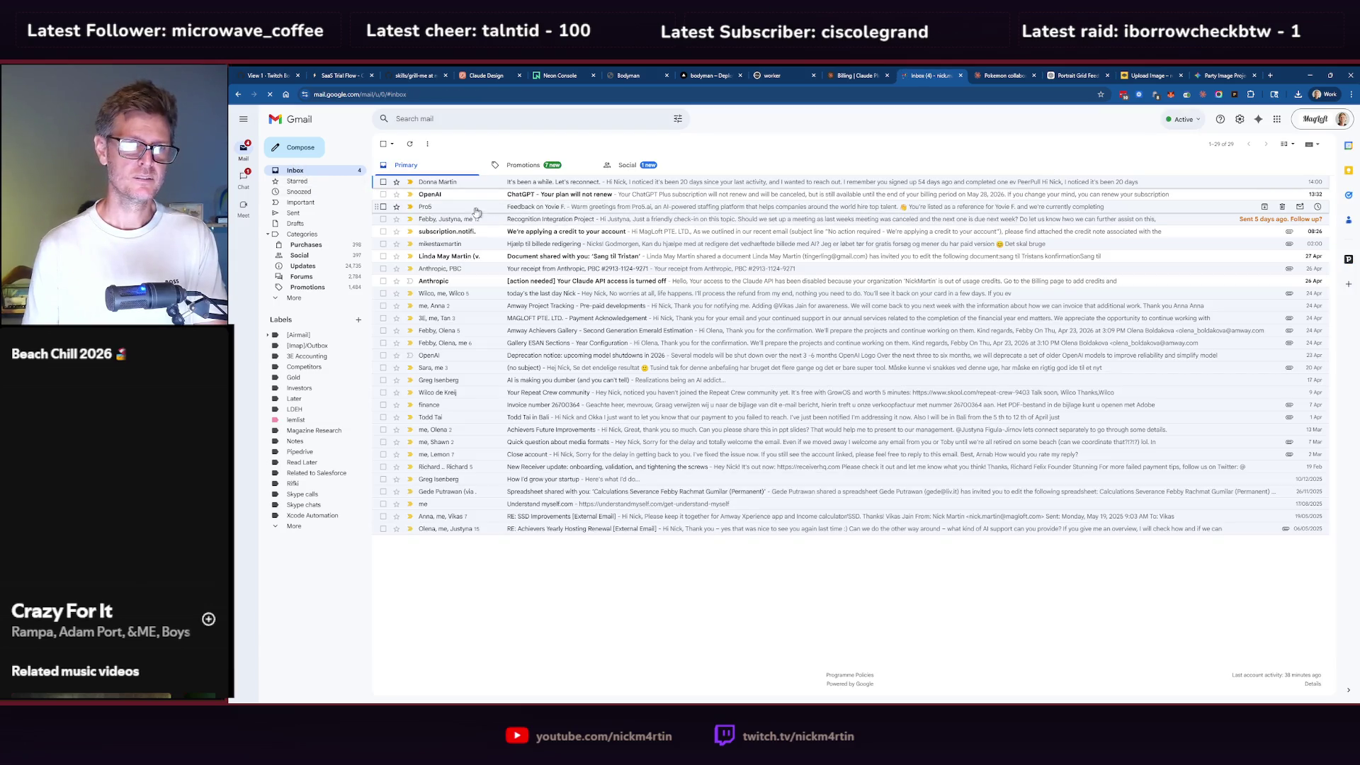
{"action": "left_click", "coordinate": [453, 244]}
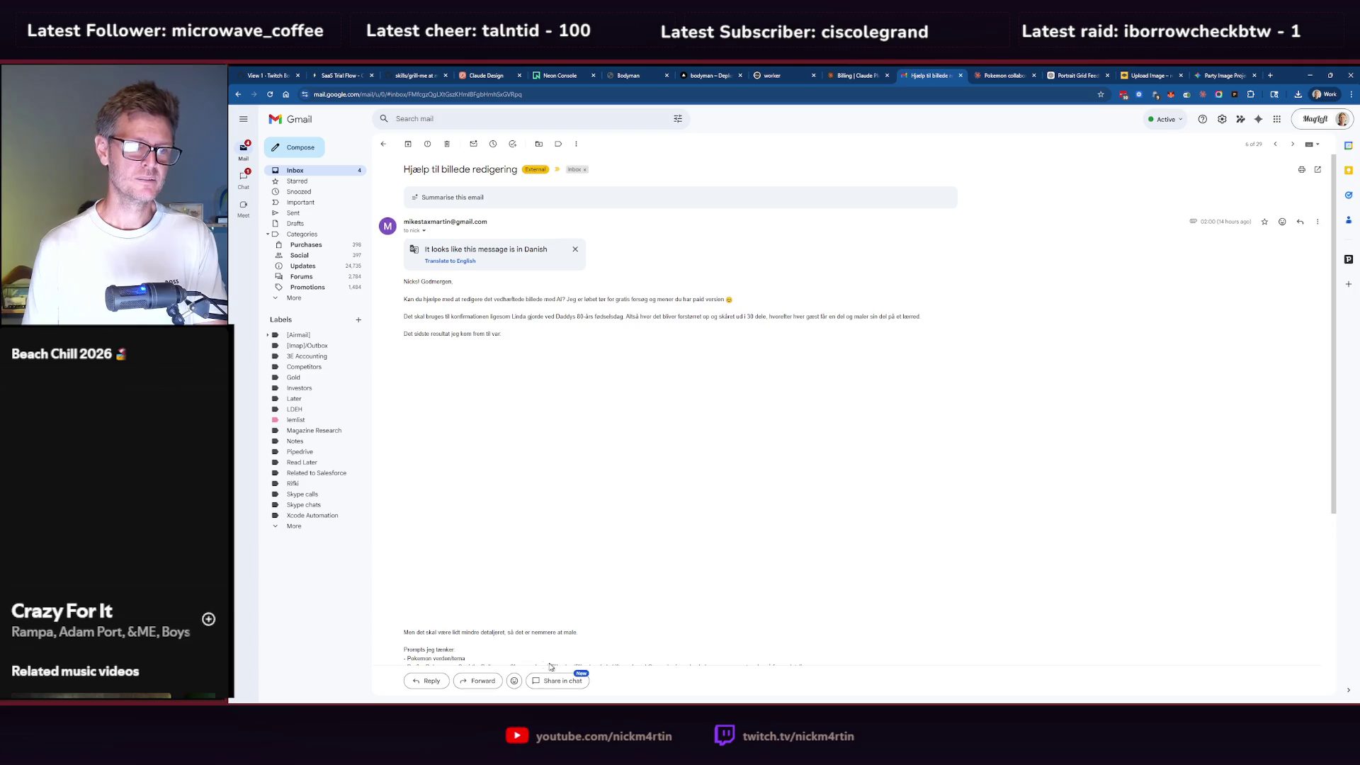
{"action": "left_click", "coordinate": [435, 681]}
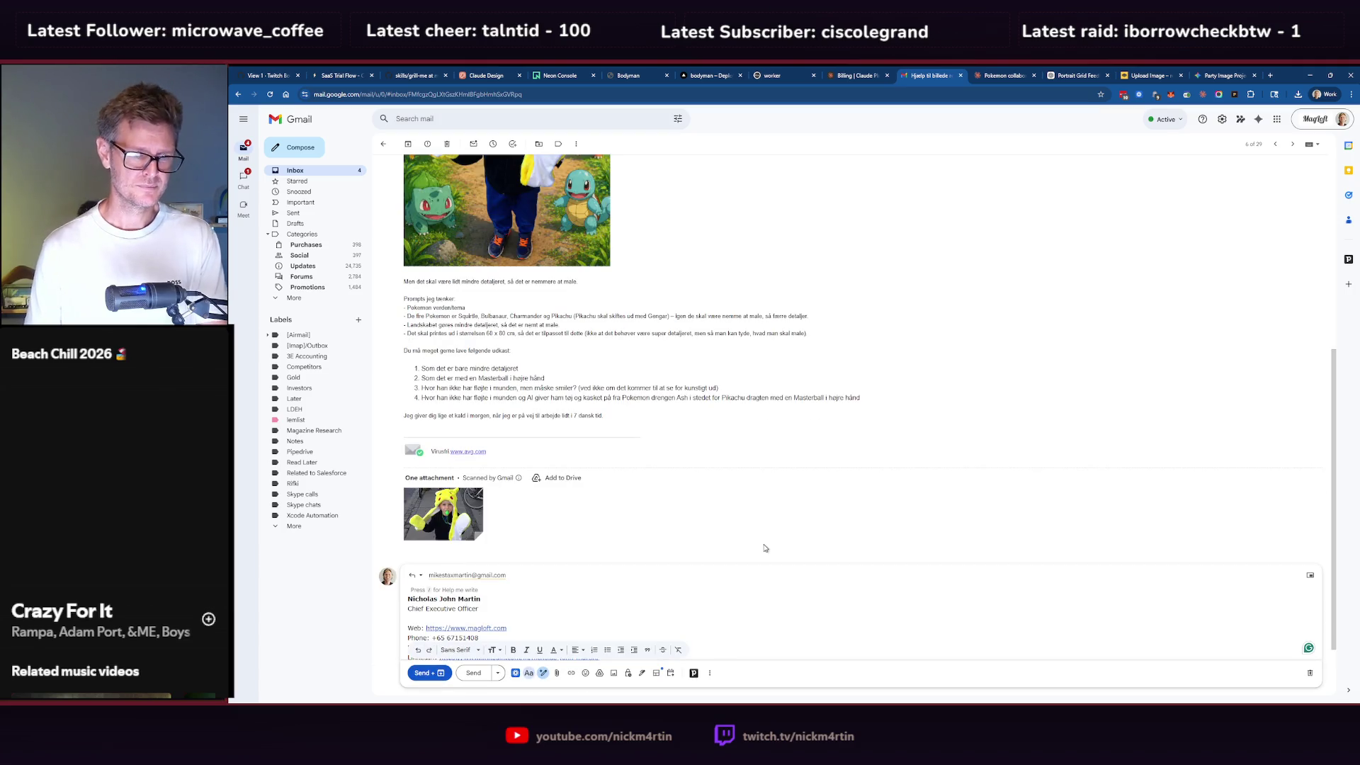
{"action": "type", "text": "Noget ala"}
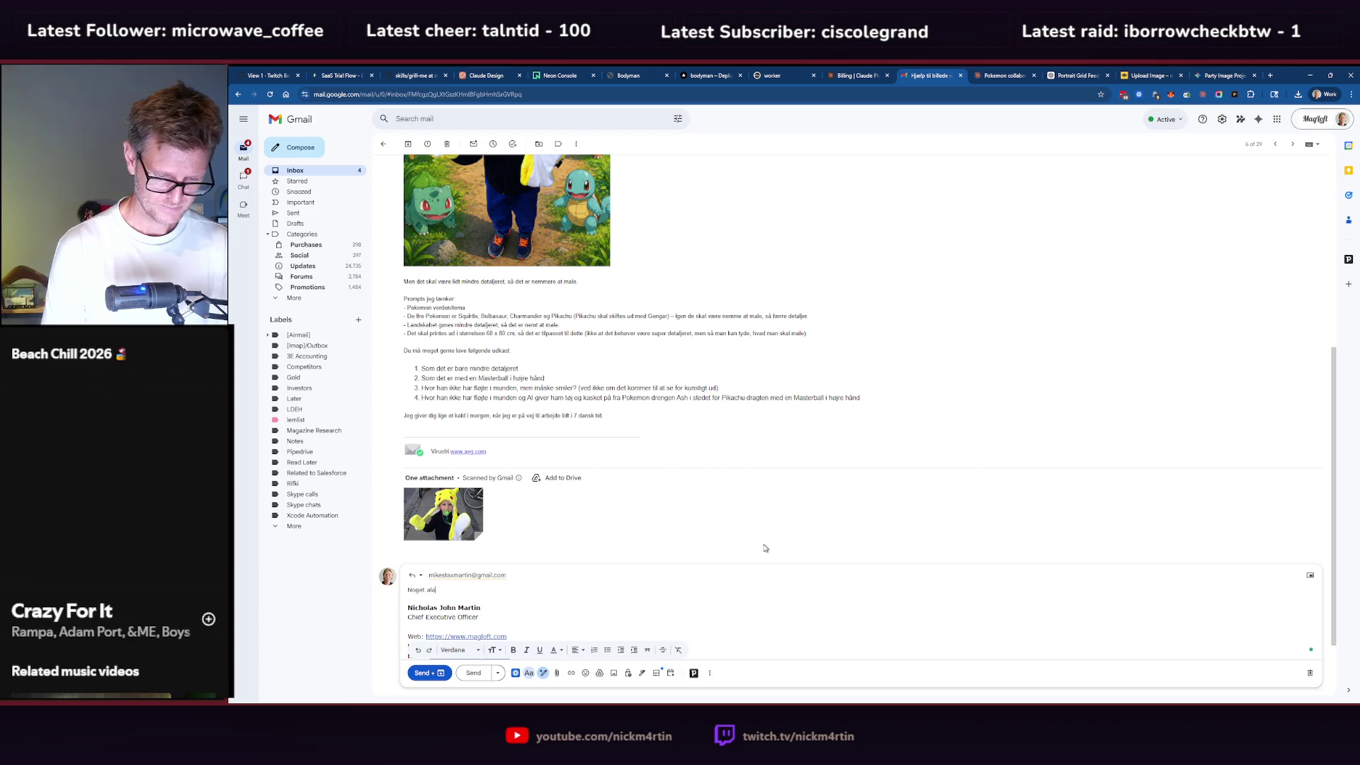
{"action": "type", "text": " det her Mike"}
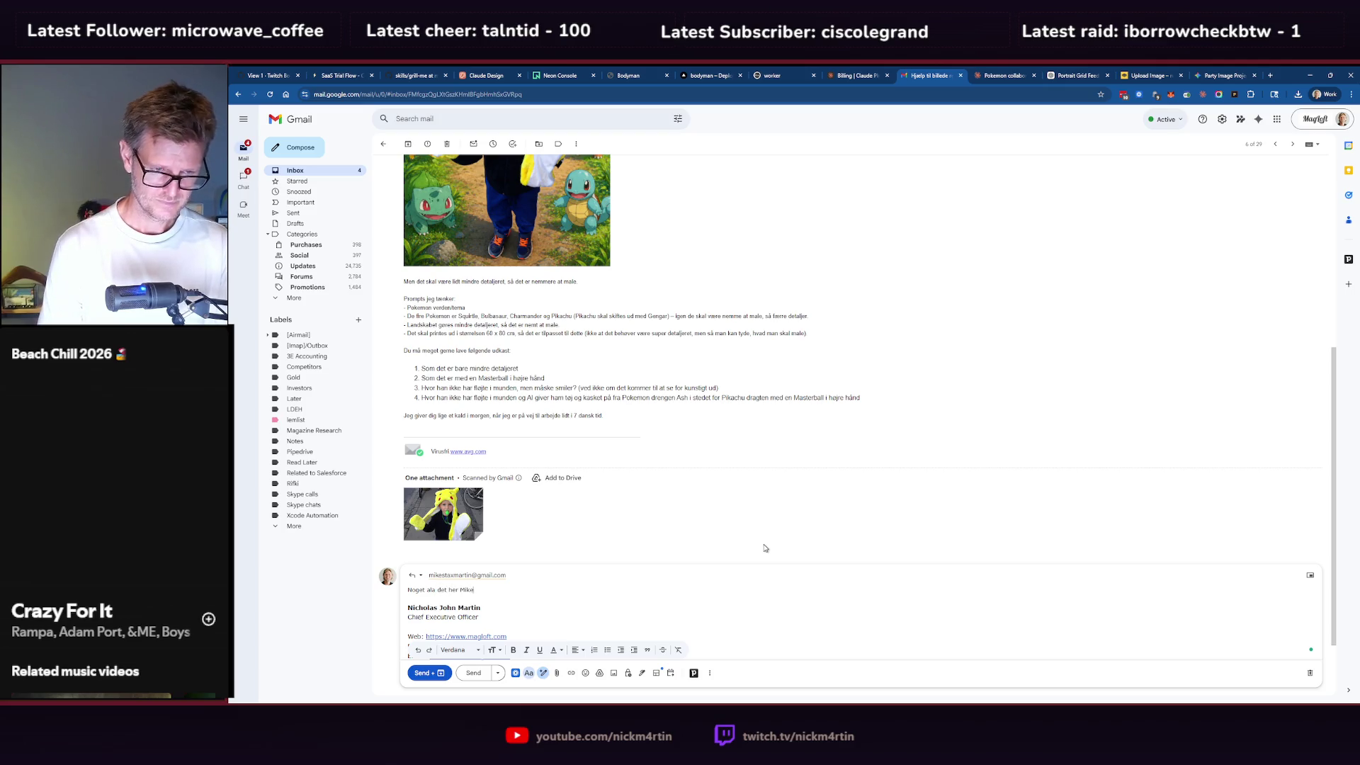
{"action": "type", "text": "s"}
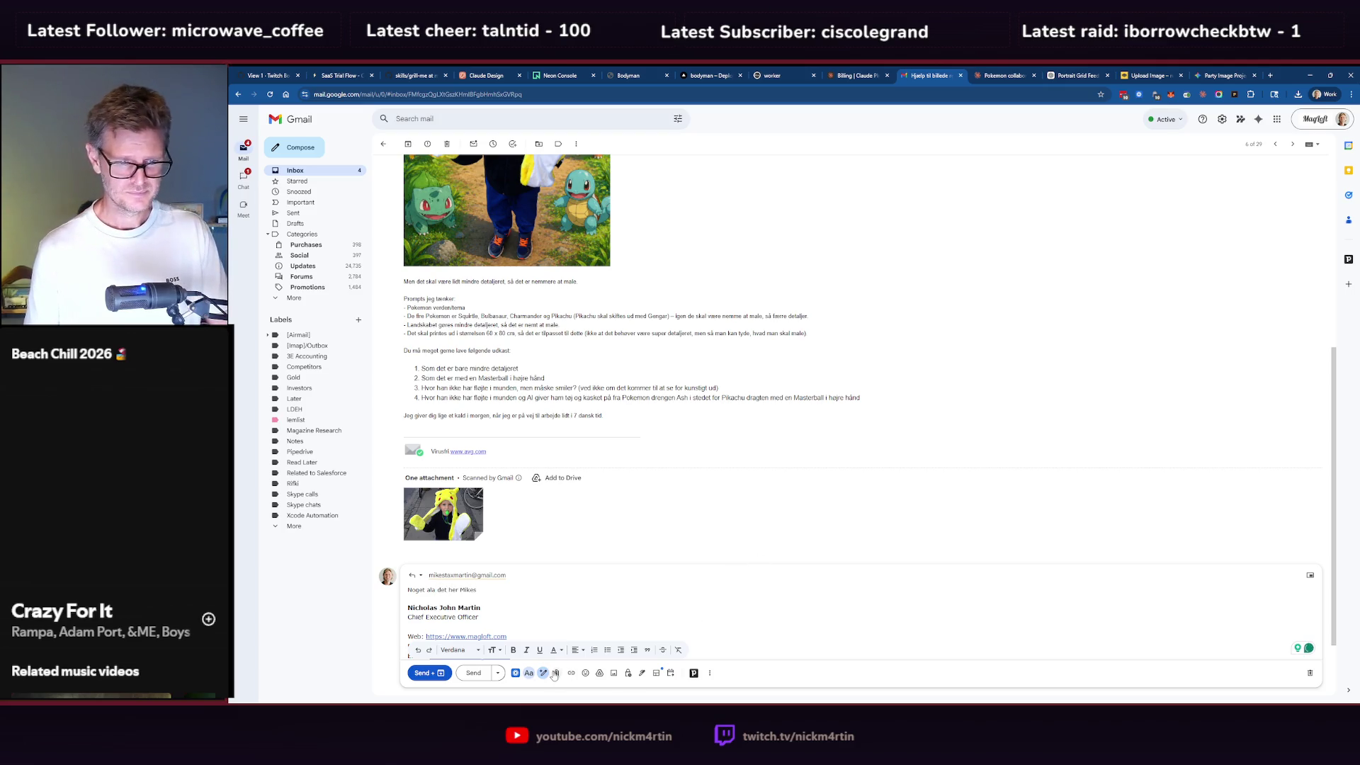
{"action": "left_click", "coordinate": [556, 673]}
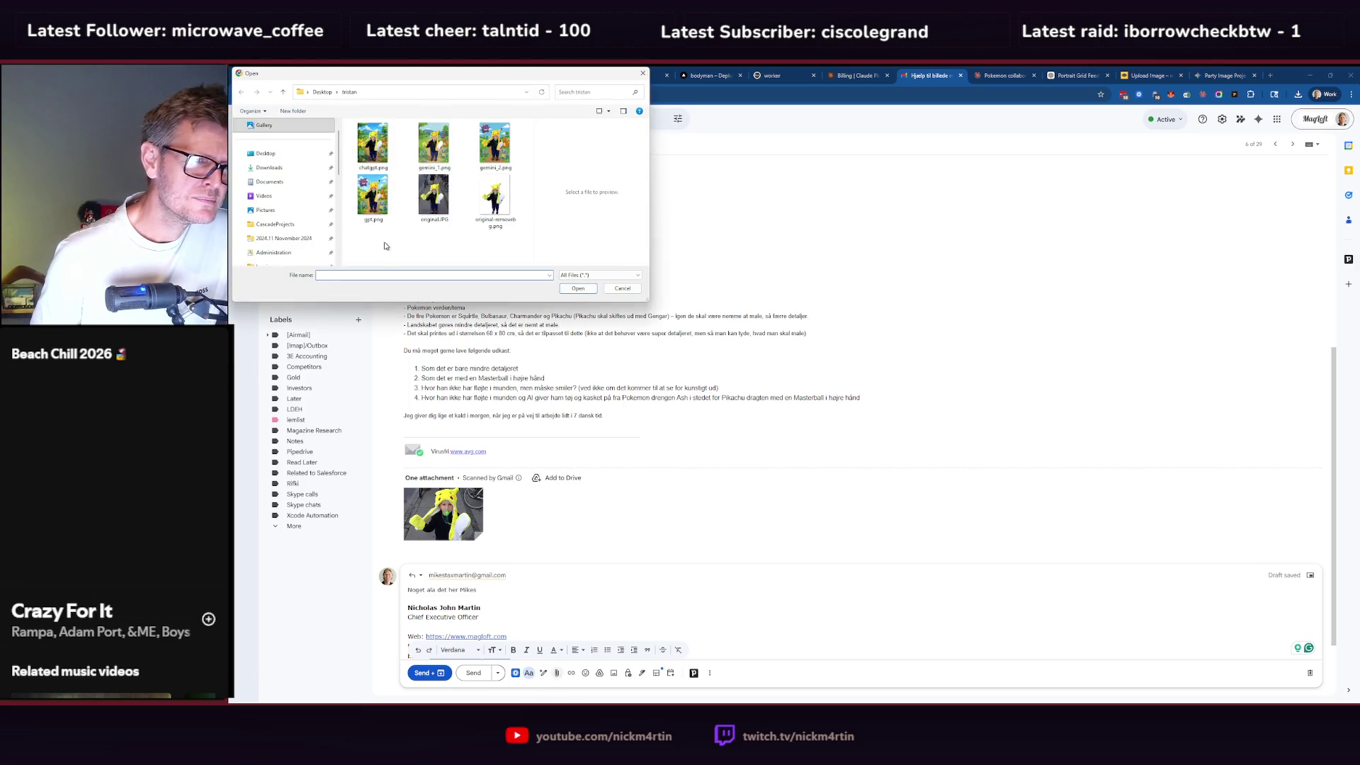
- Attach gemini_2.png, add a question mark to the message, and send the reply
{"action": "left_click", "coordinate": [498, 174]}
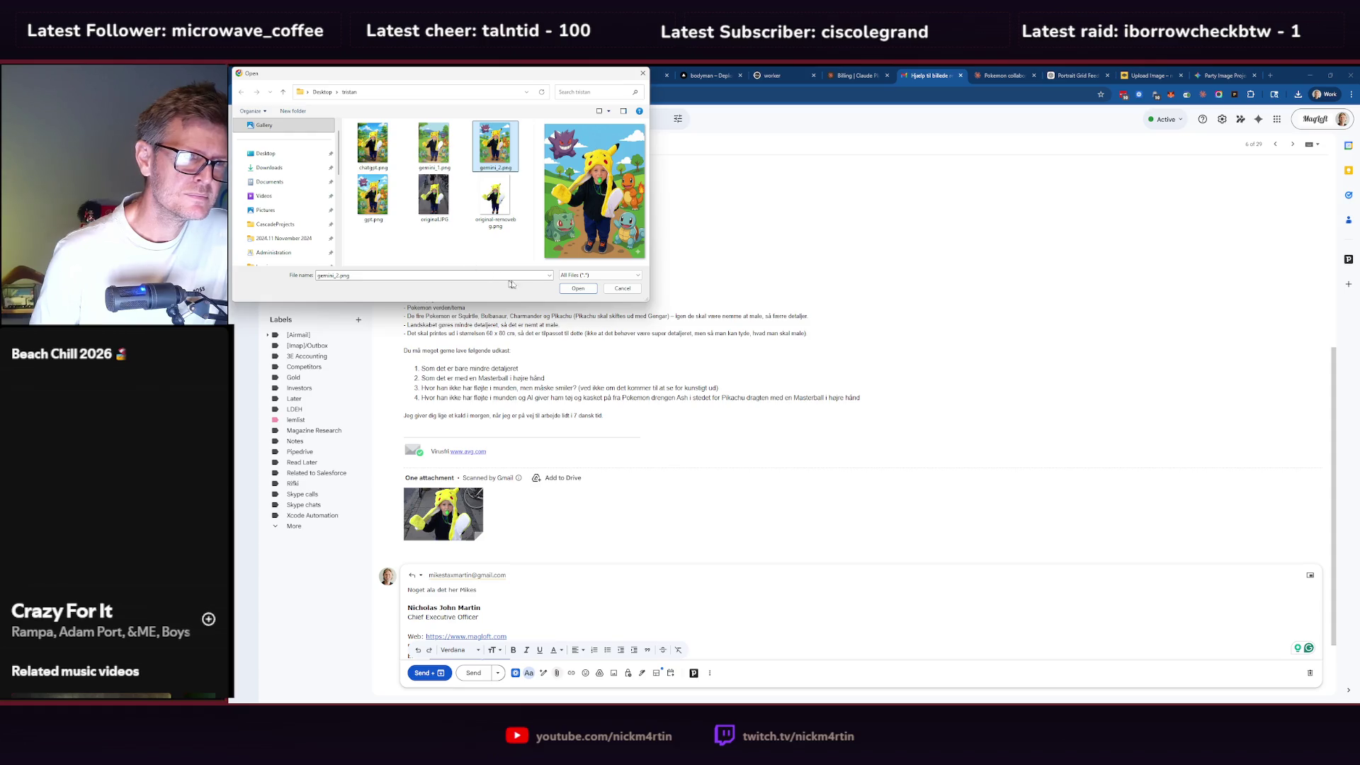
{"action": "left_click", "coordinate": [578, 289]}
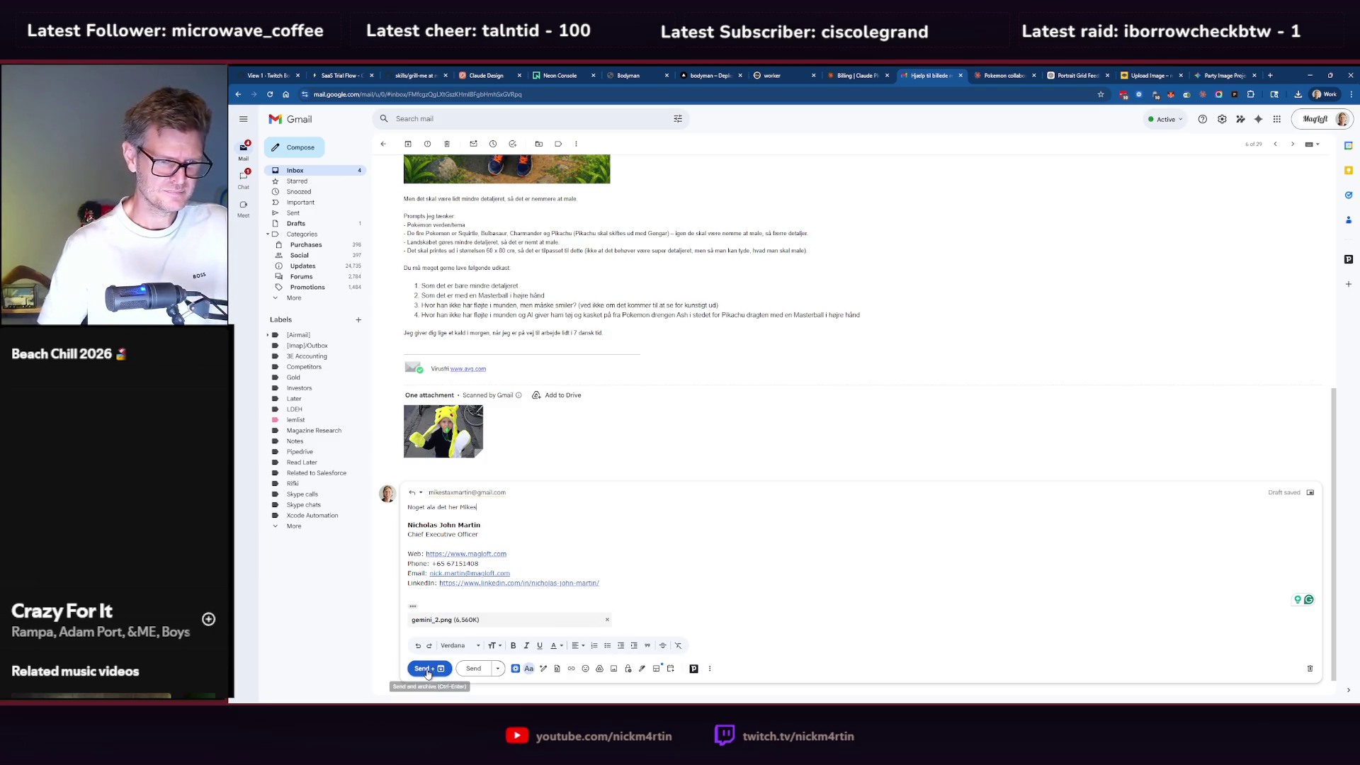
{"action": "type", "text": "?"}
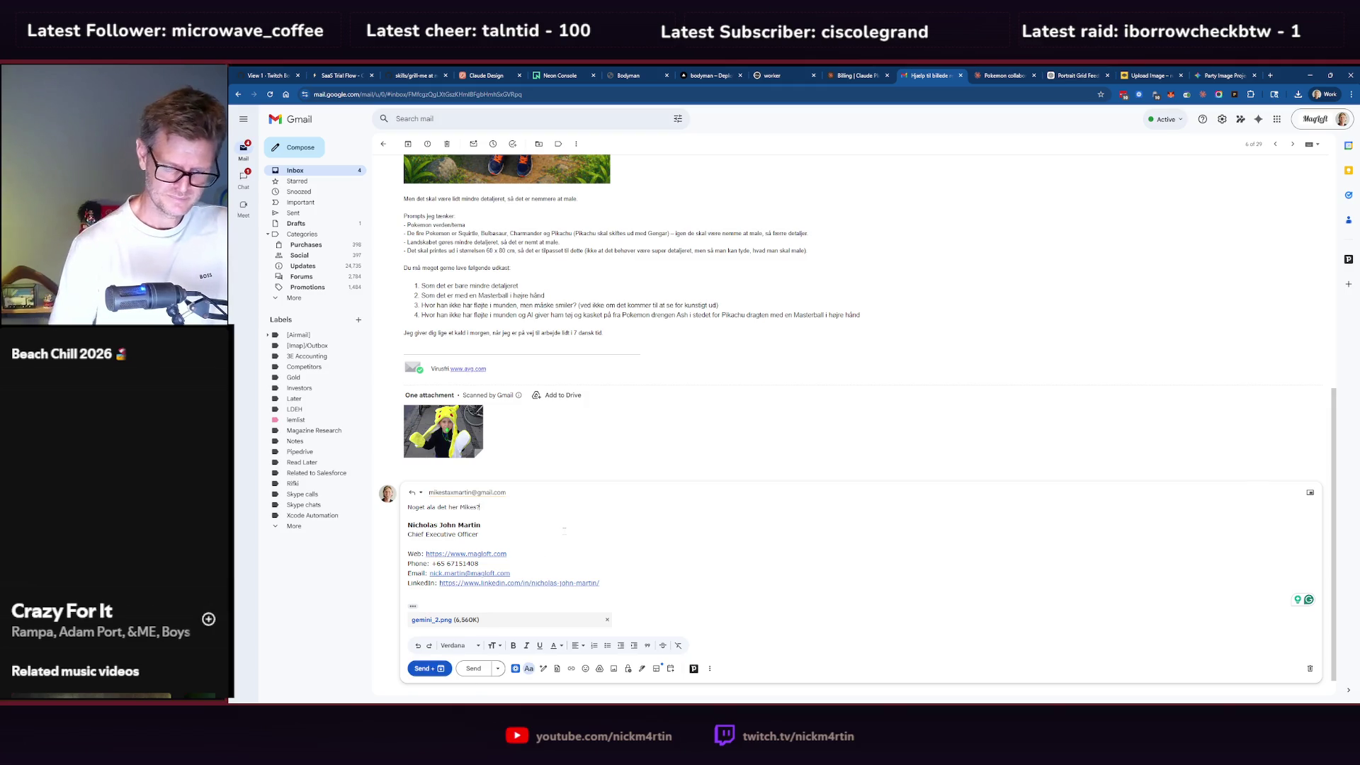
{"action": "left_click", "coordinate": [425, 668]}
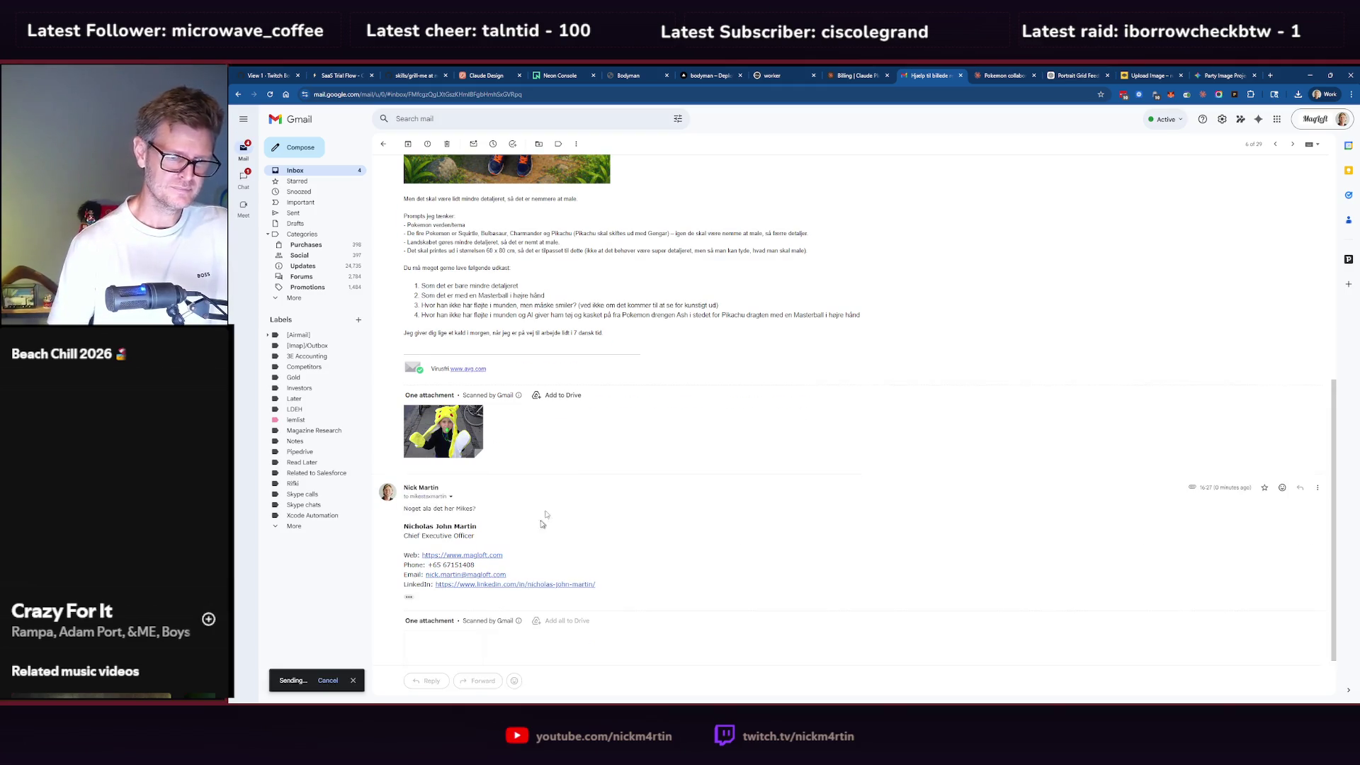
- Switch past Paint to the Claude Code terminal and scroll up through its proposed PeerPull plan
{"action": "key", "text": "alt+Tab"}
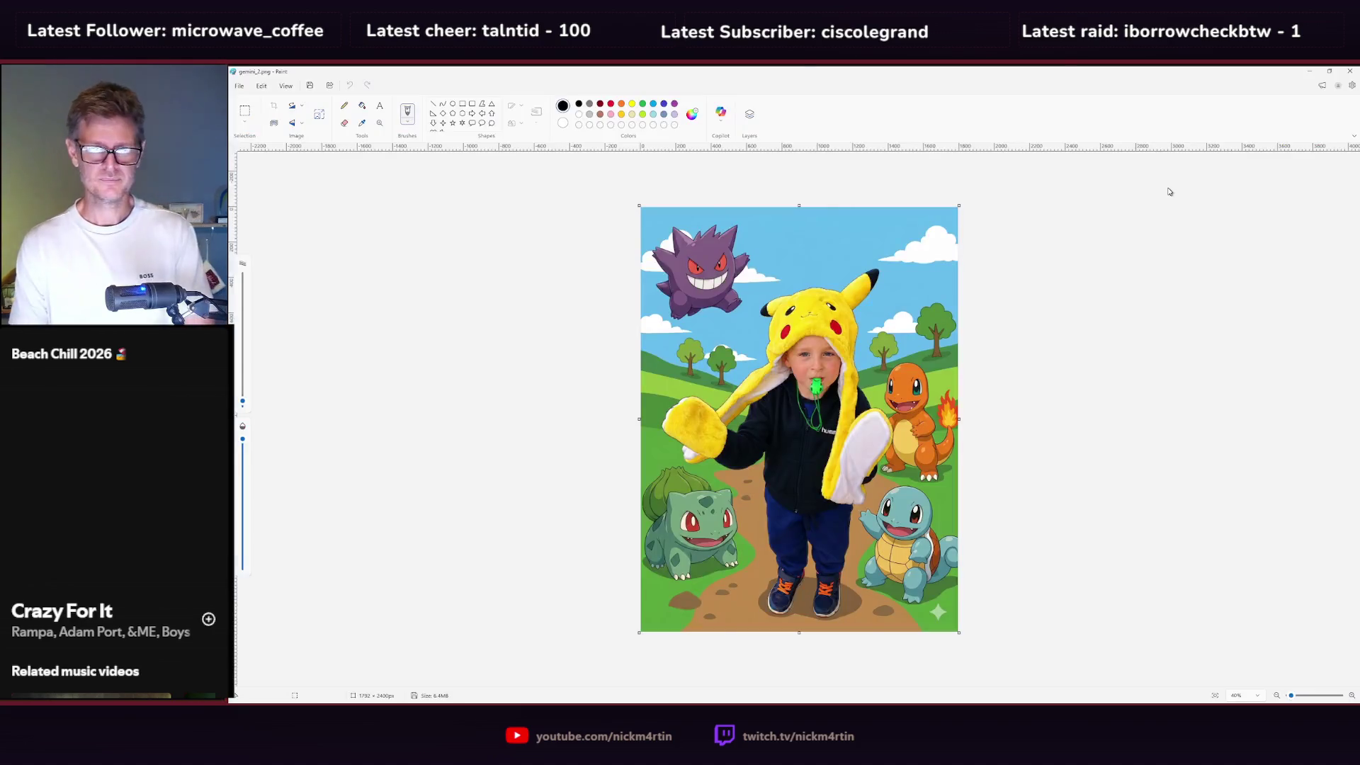
{"action": "key", "text": "alt+Tab"}
{"action": "left_click", "coordinate": [687, 344]}
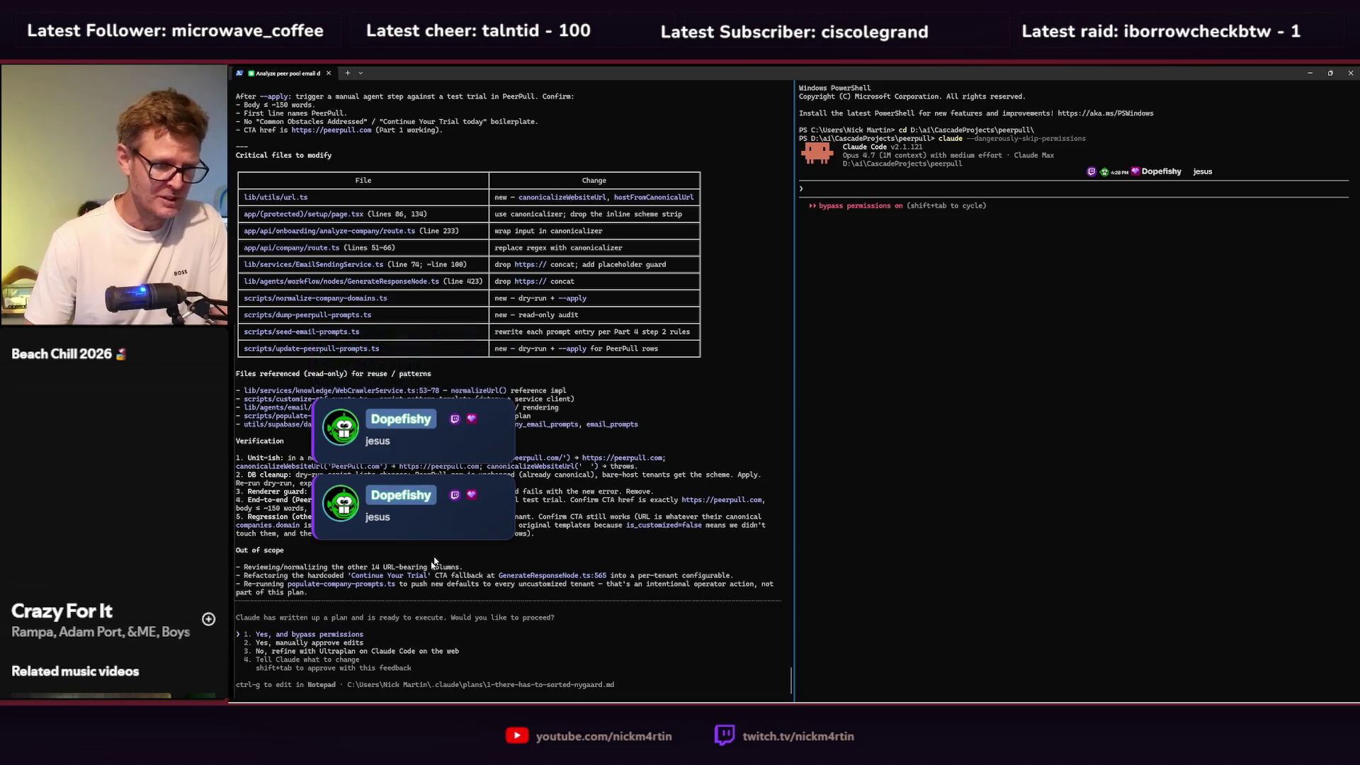
{"action": "scroll", "coordinate": [434, 562], "scroll_direction": "up", "scroll_amount": 15}
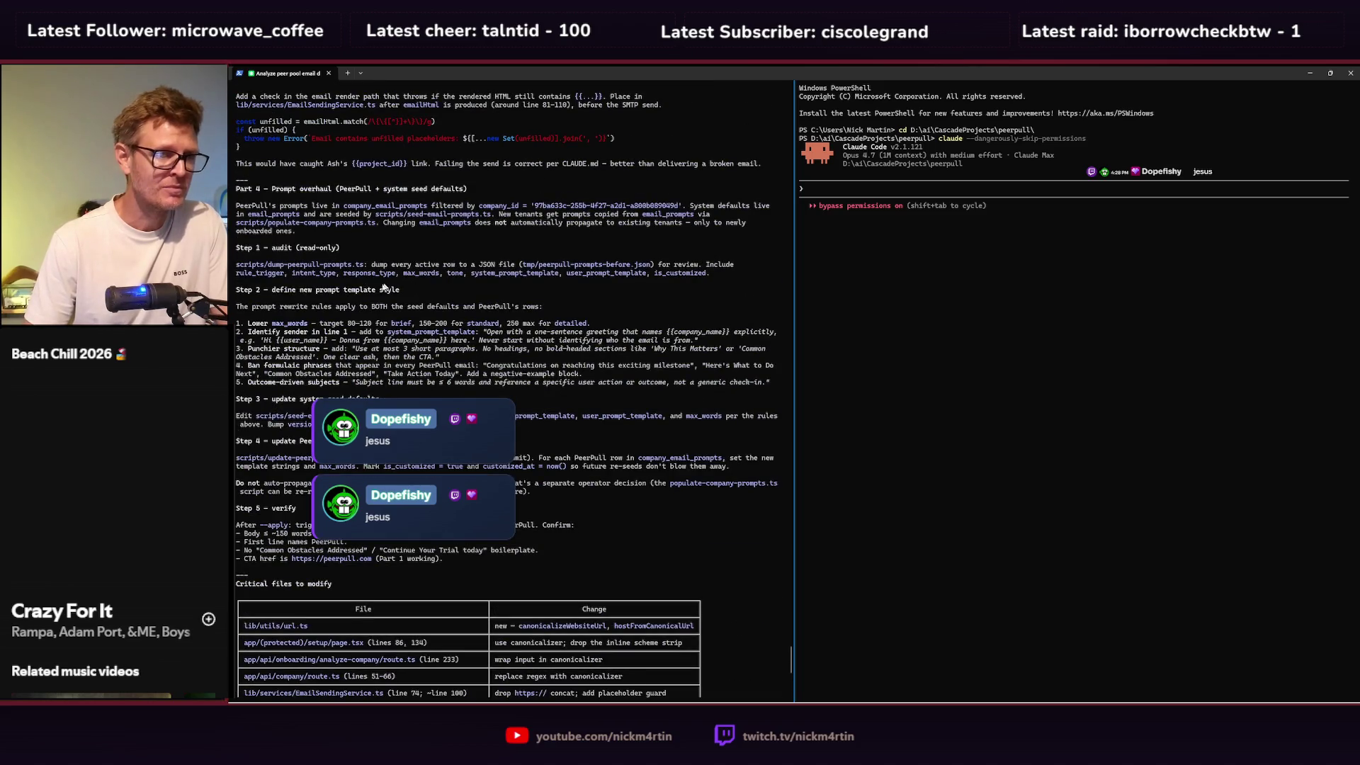
- Approve the URL-canonicalization and email-prompt plan with 'Yes, and bypass permissions'
{"action": "scroll", "coordinate": [383, 287], "scroll_direction": "down", "scroll_amount": 15}
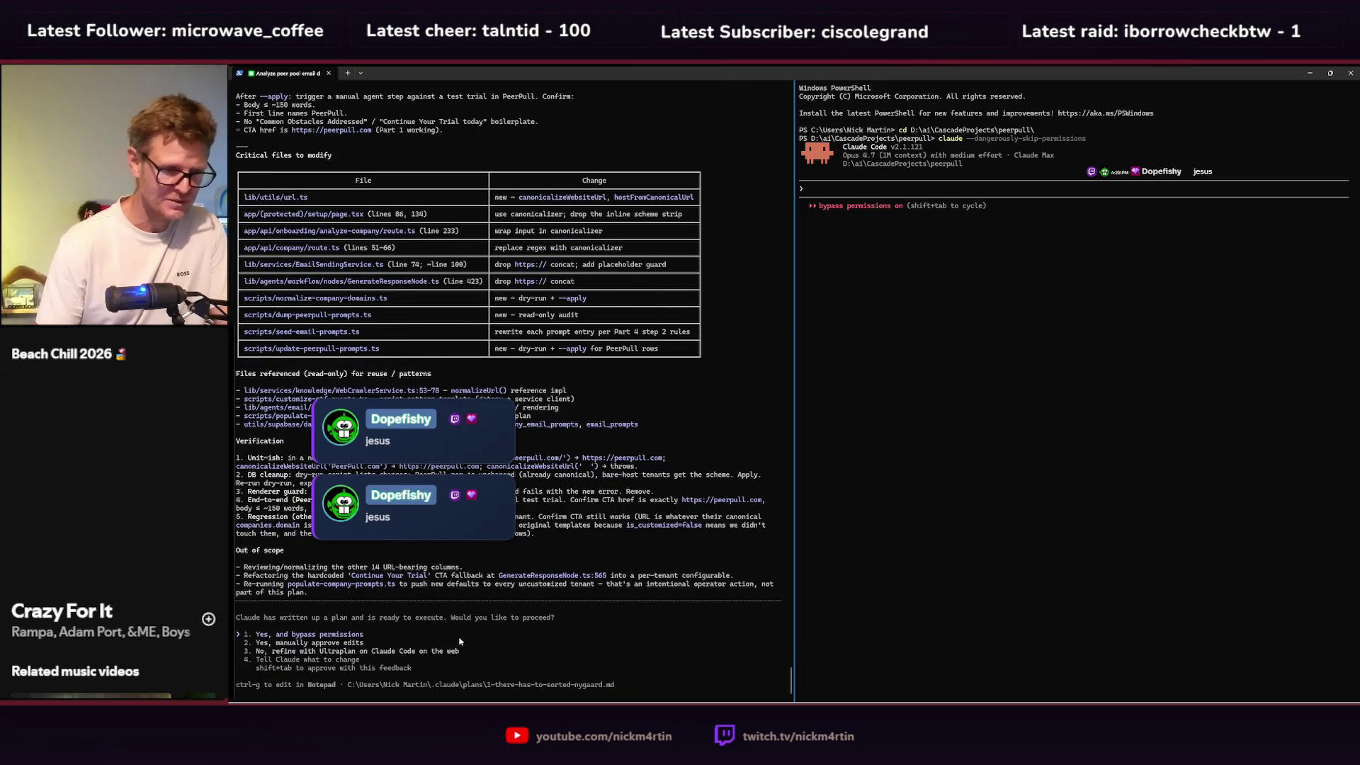
{"action": "key", "text": "Return"}
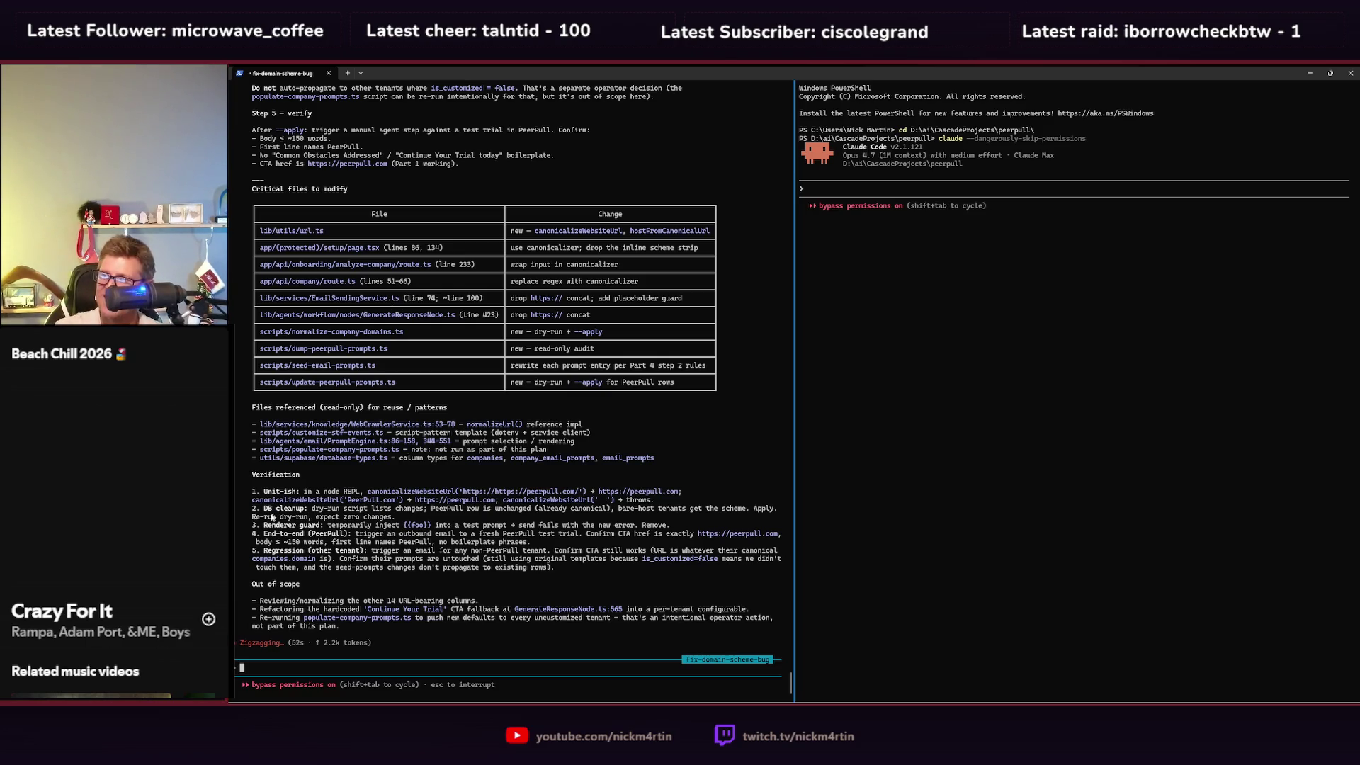
- Glance at the music player window, then return to the Claude Code terminal
{"action": "key", "text": "alt+Tab"}
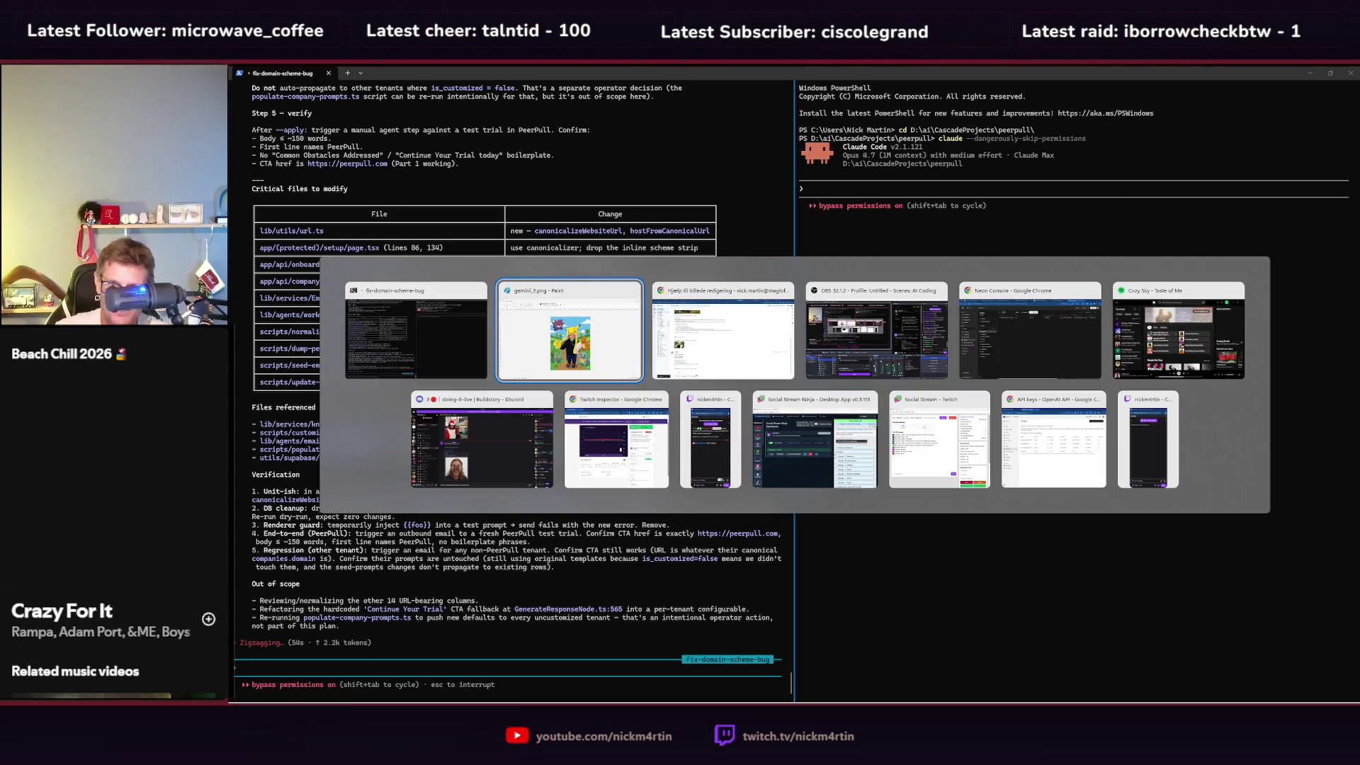
{"action": "left_click", "coordinate": [1181, 335]}
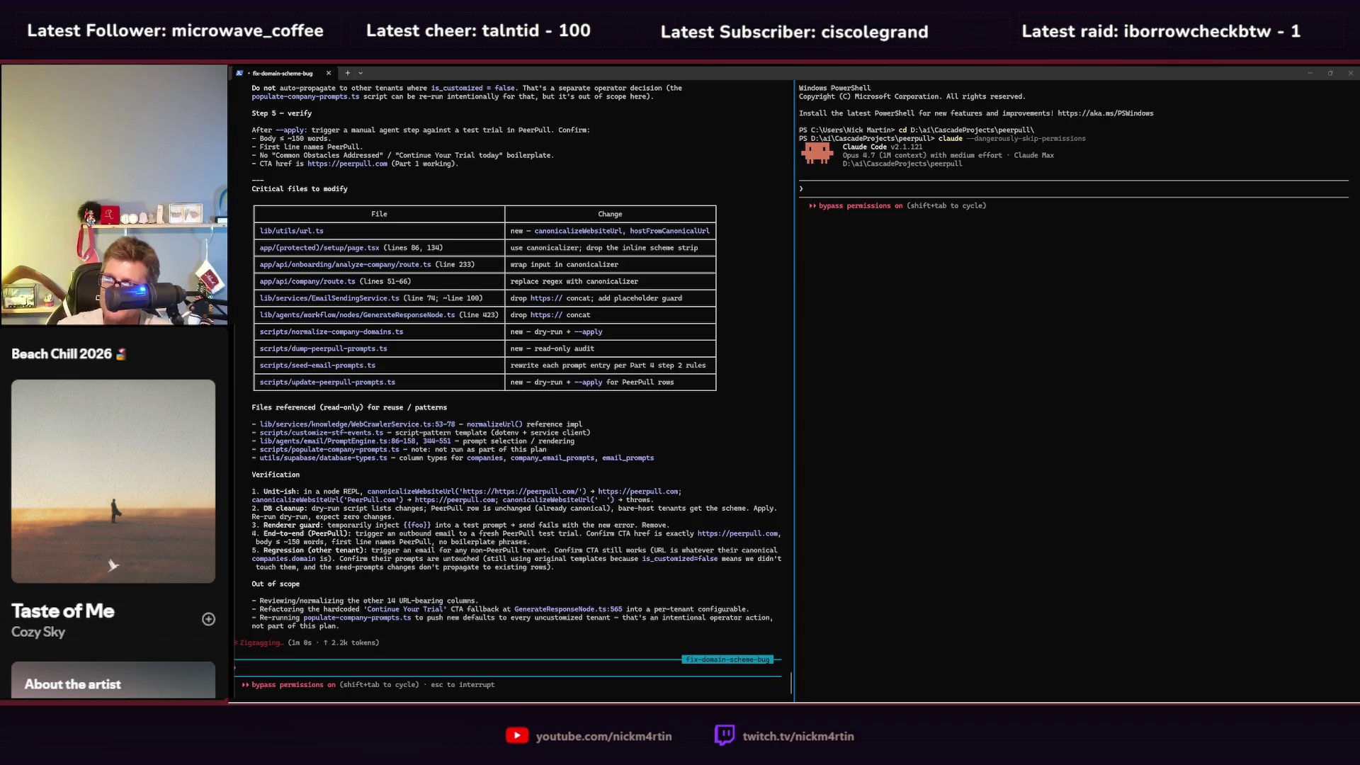
{"action": "key", "text": "alt+Tab"}
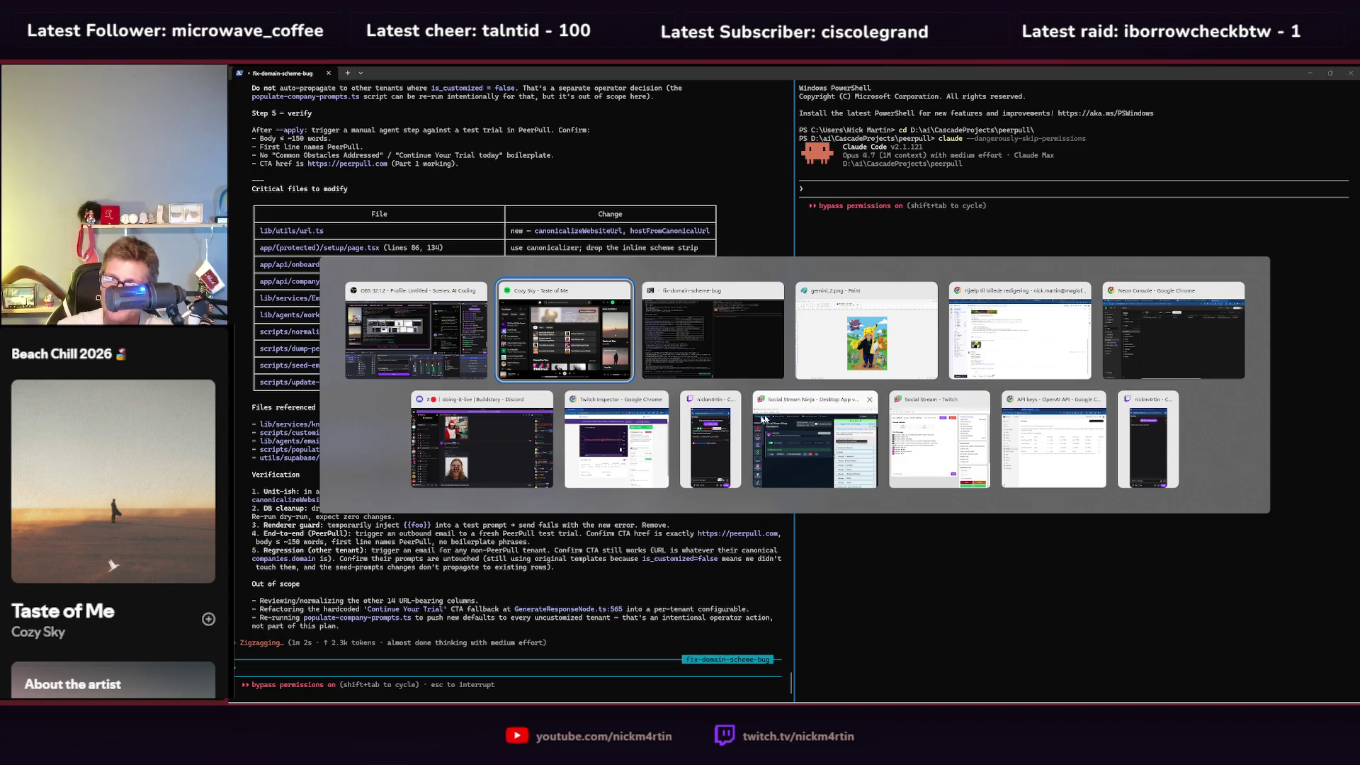
{"action": "left_click", "coordinate": [605, 349]}
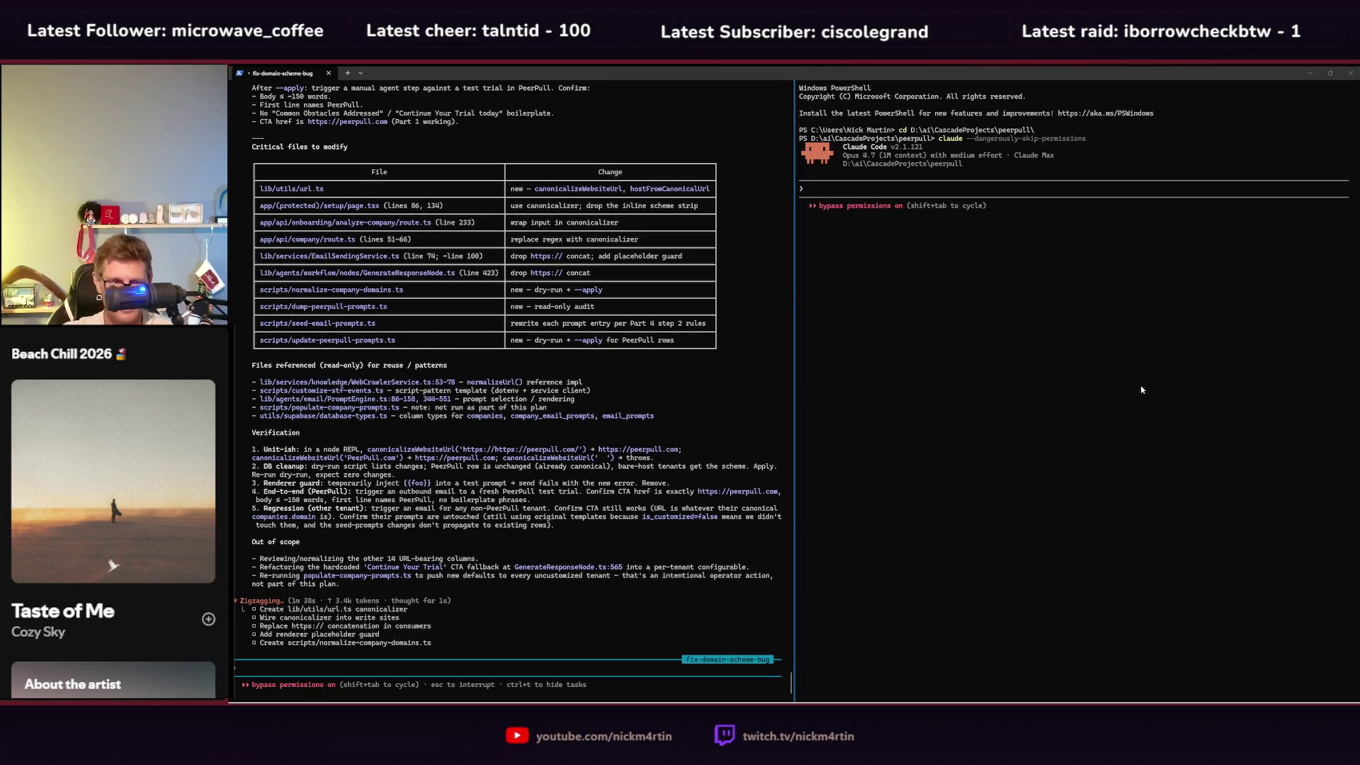
- Close the Paint image window and cycle through the remaining open windows
{"action": "key", "text": "alt+Tab"}
{"action": "key", "text": "alt+Tab"}
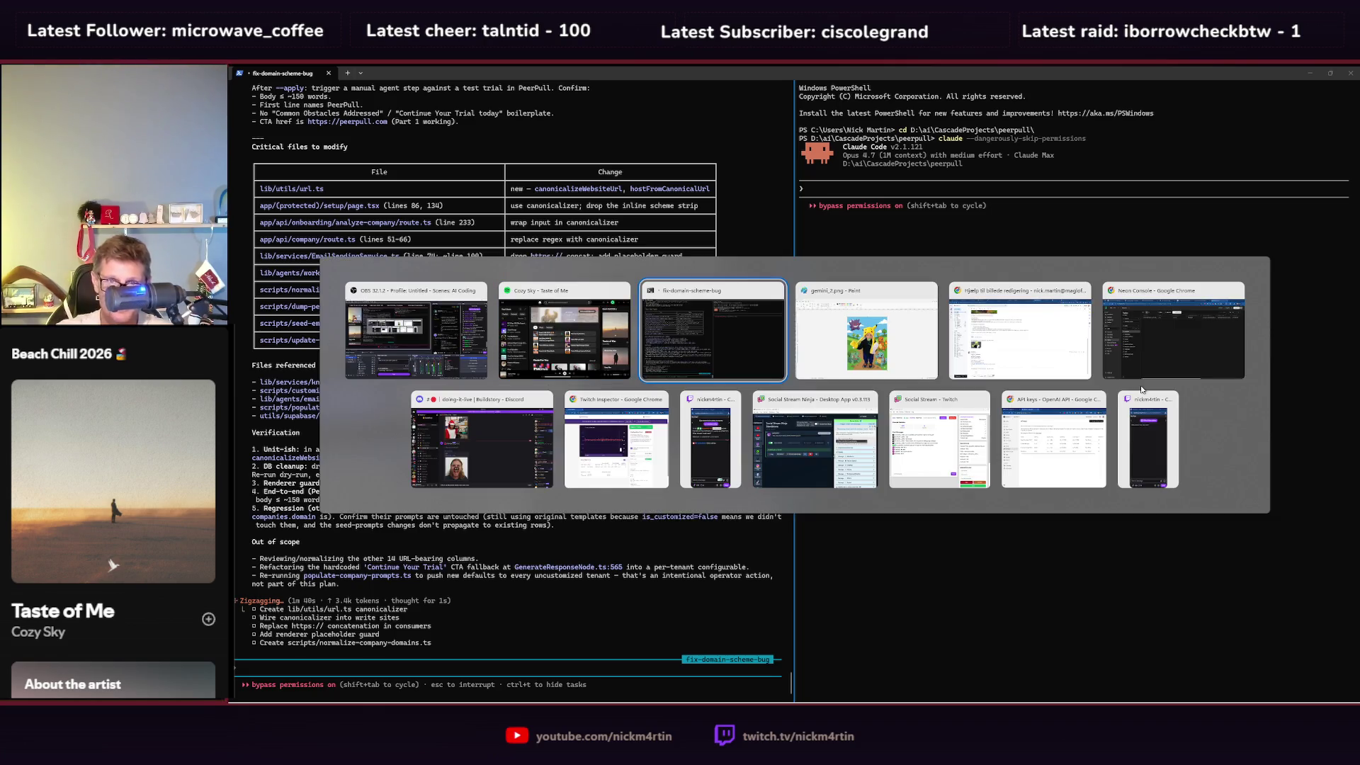
{"action": "key", "text": "alt+Tab"}
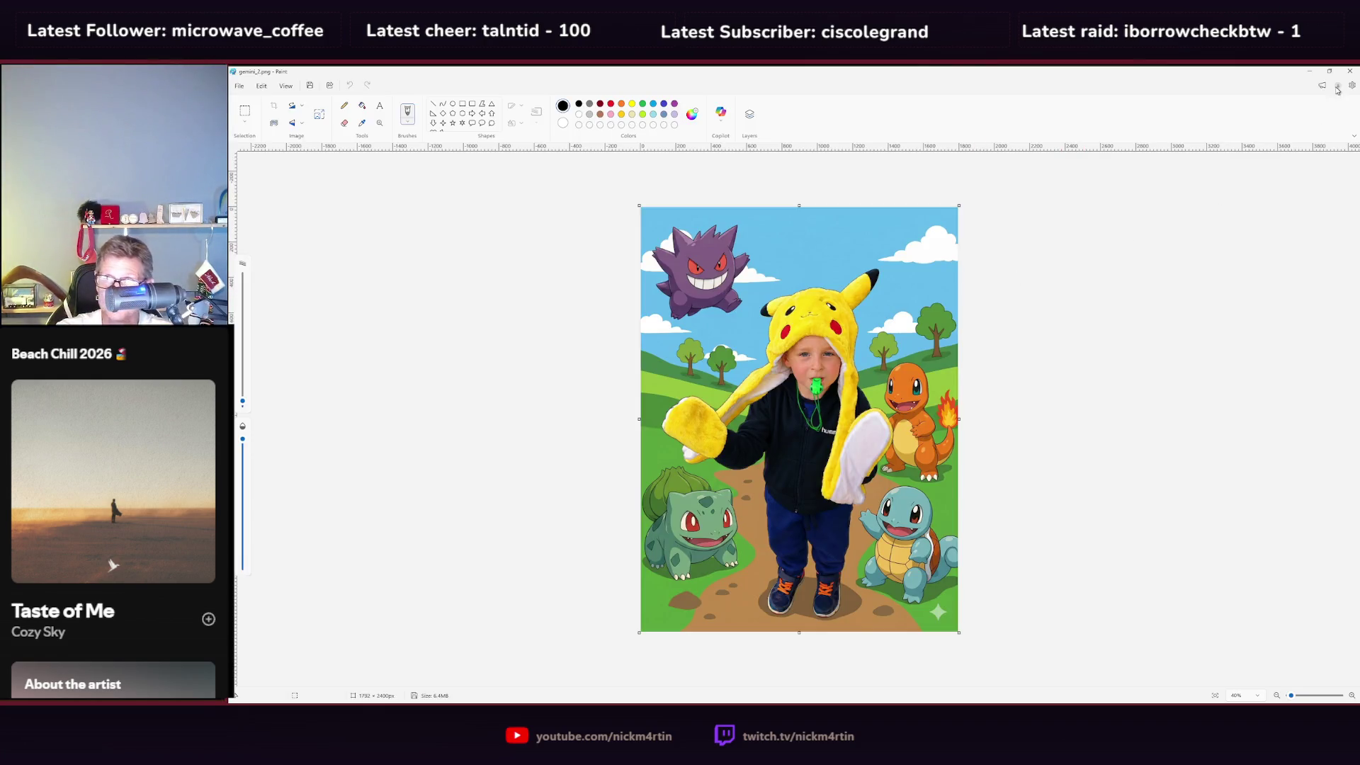
{"action": "left_click", "coordinate": [1350, 71]}
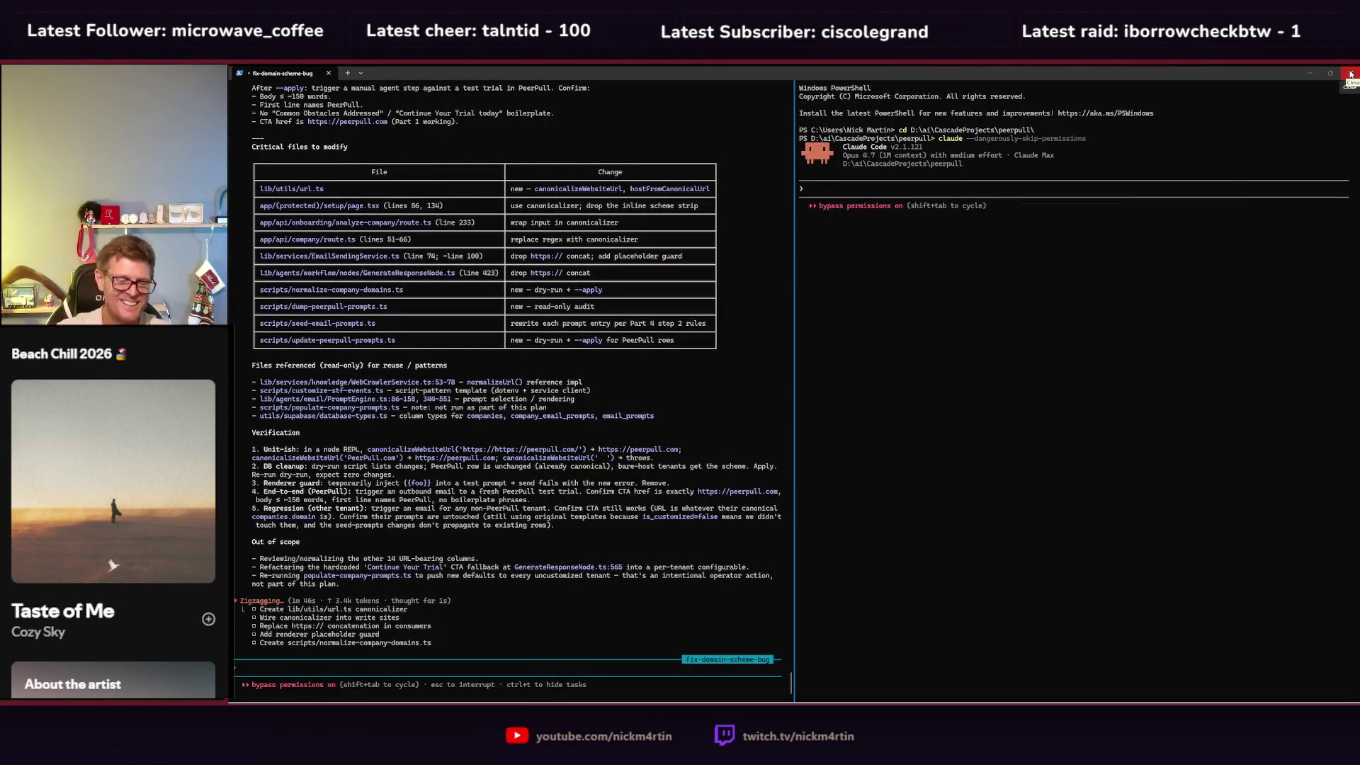
{"action": "key", "text": "alt+Tab"}
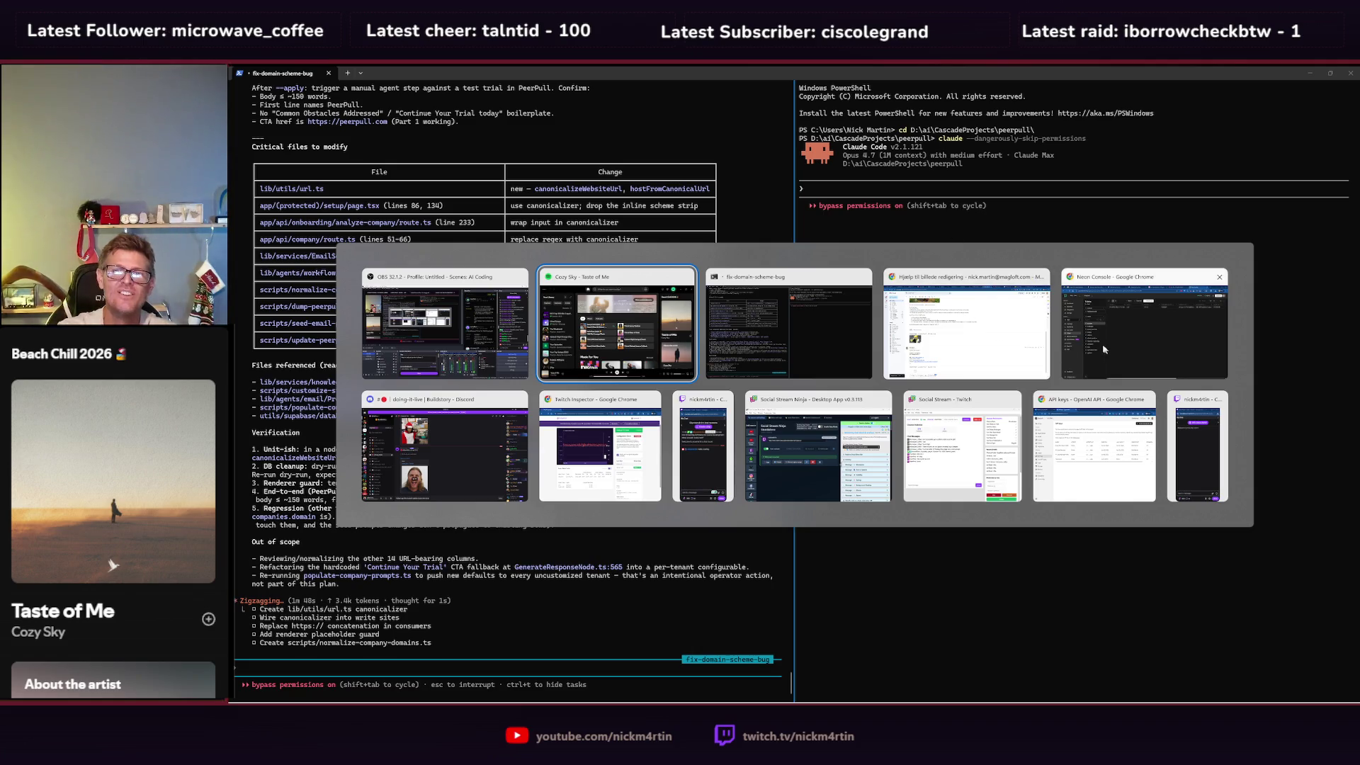
{"action": "key", "text": "Escape"}
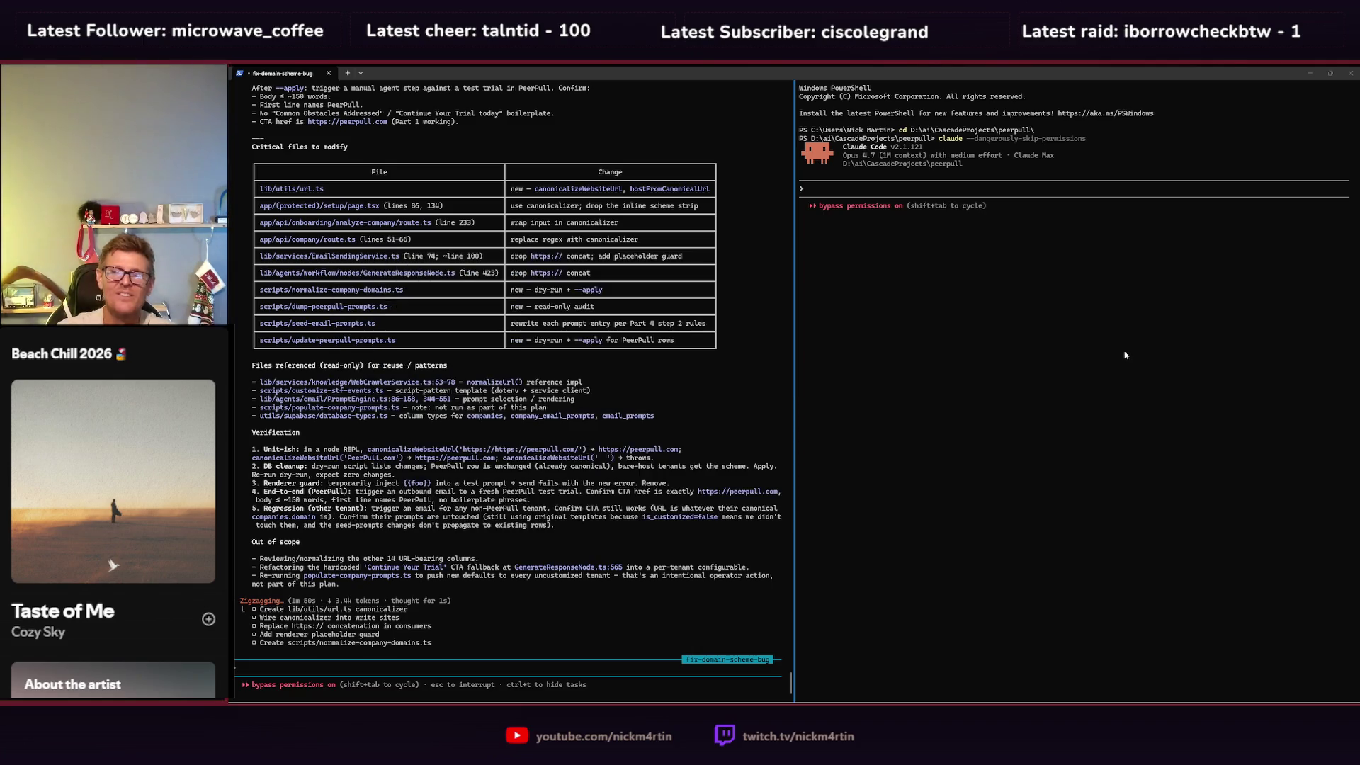
{"action": "key", "text": "alt+Tab"}
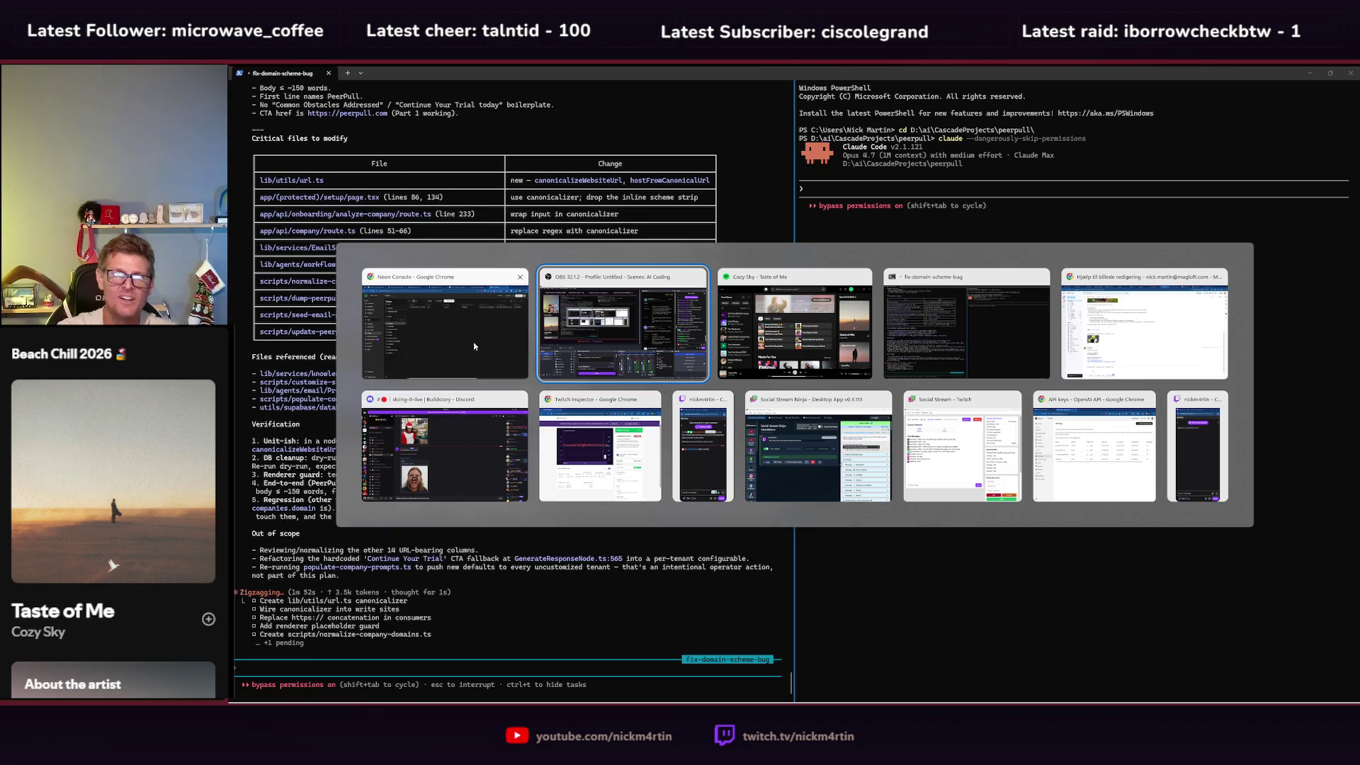
- Bring Gmail forward and switch to the Party Image Project Gemini tab
{"action": "left_click", "coordinate": [1125, 334]}
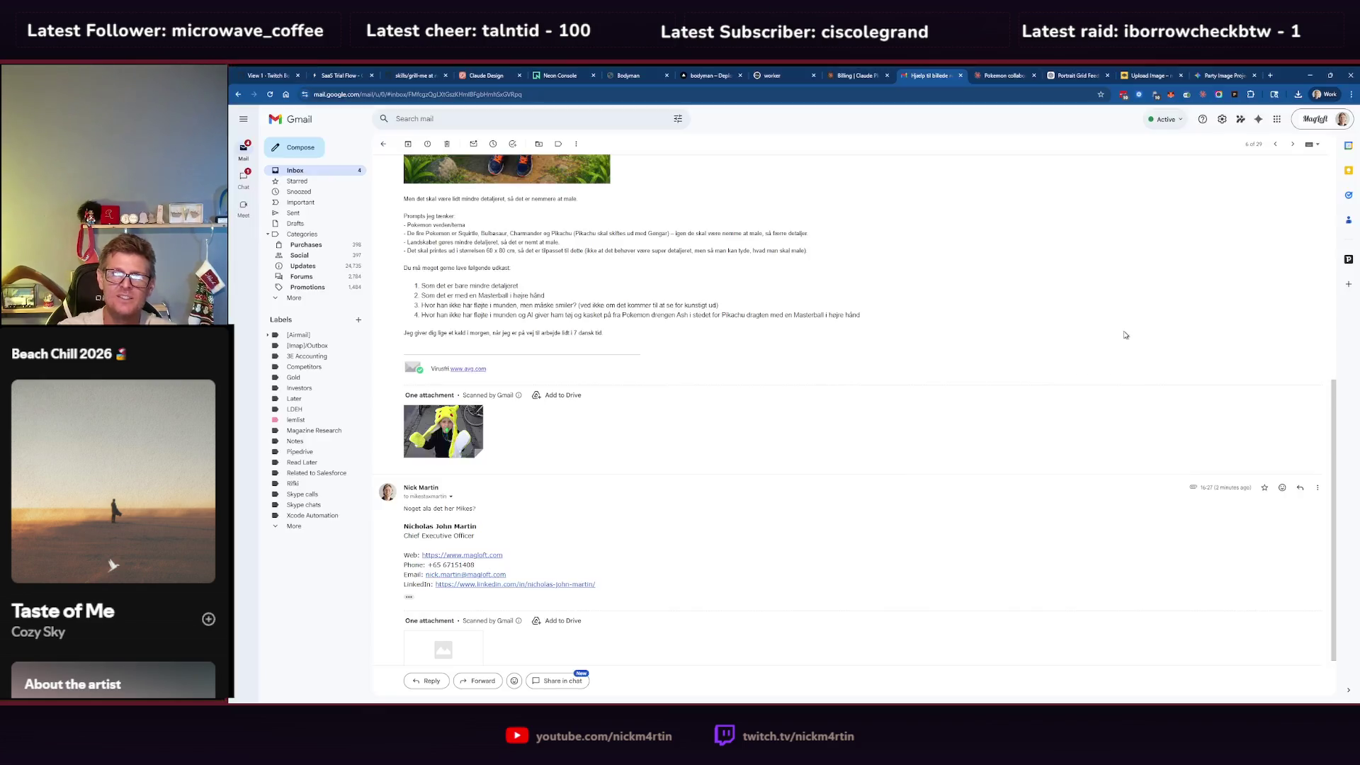
{"action": "left_click", "coordinate": [1219, 76]}
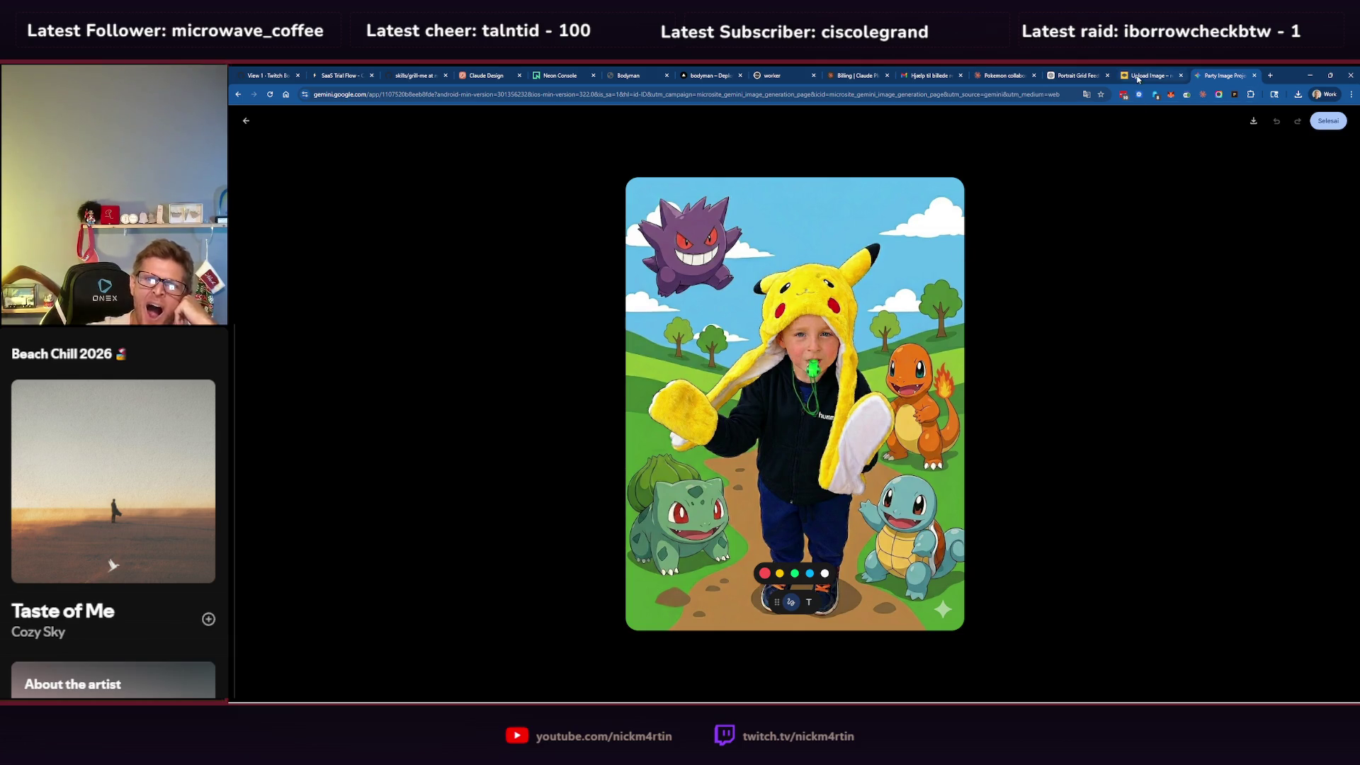
- Close the image viewer, expand the original brief in the first message, then open a new tab
{"action": "left_click", "coordinate": [246, 122]}
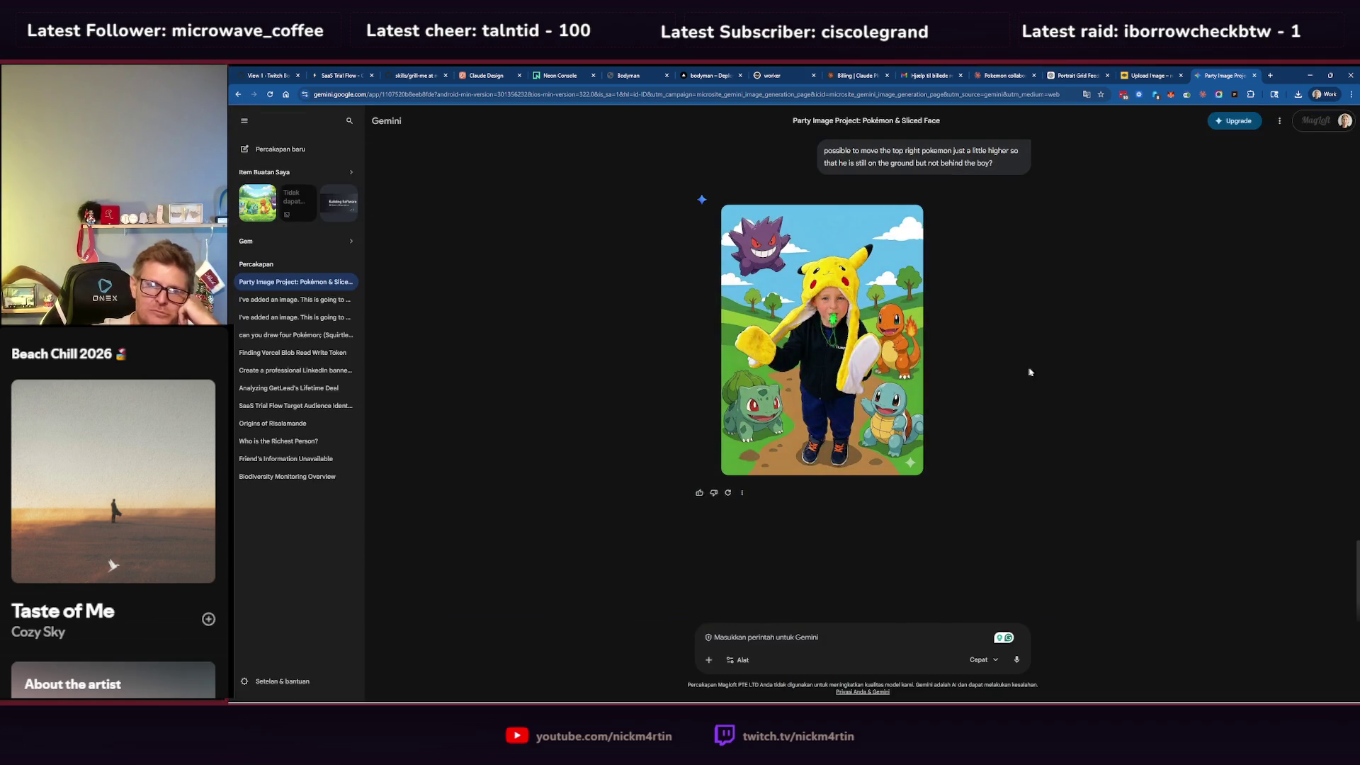
{"action": "scroll", "coordinate": [1061, 373], "scroll_direction": "up", "scroll_amount": 1}
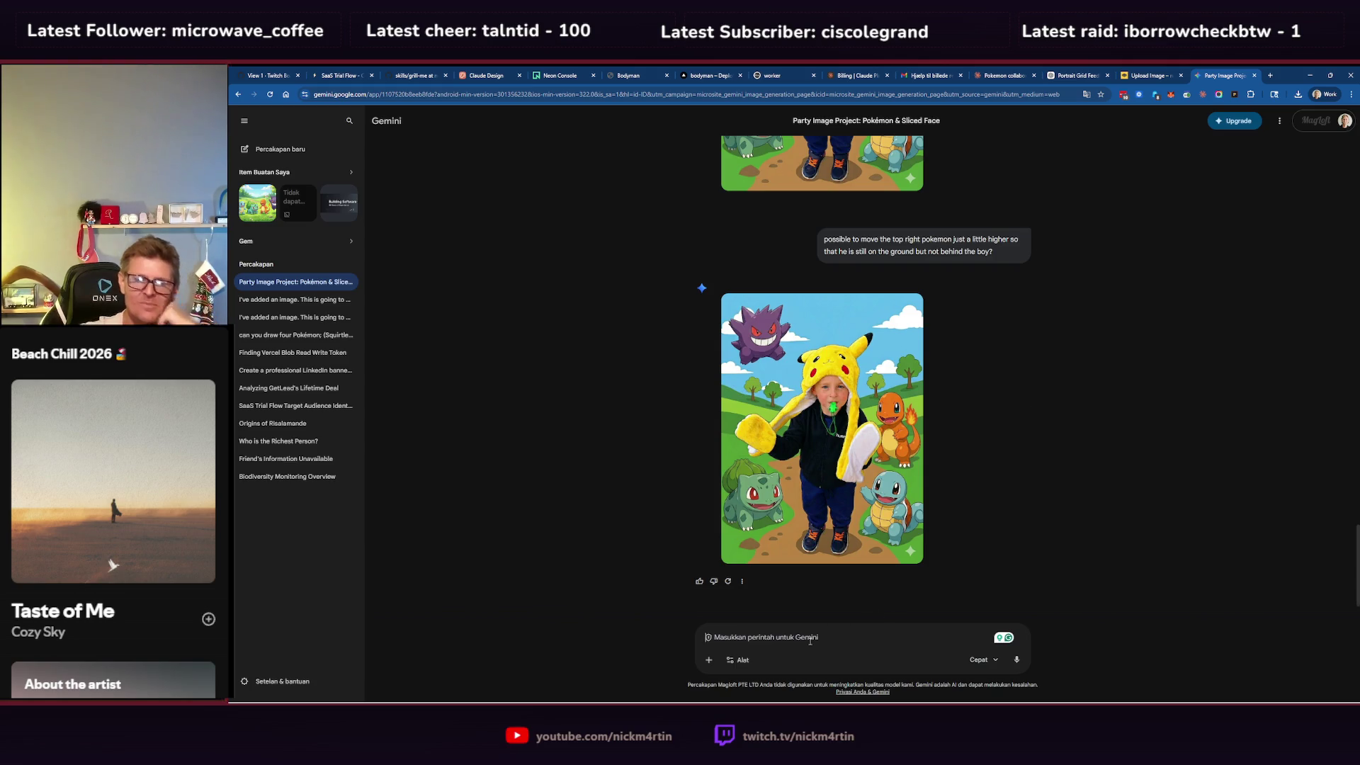
{"action": "mouse_move", "coordinate": [920, 417]}
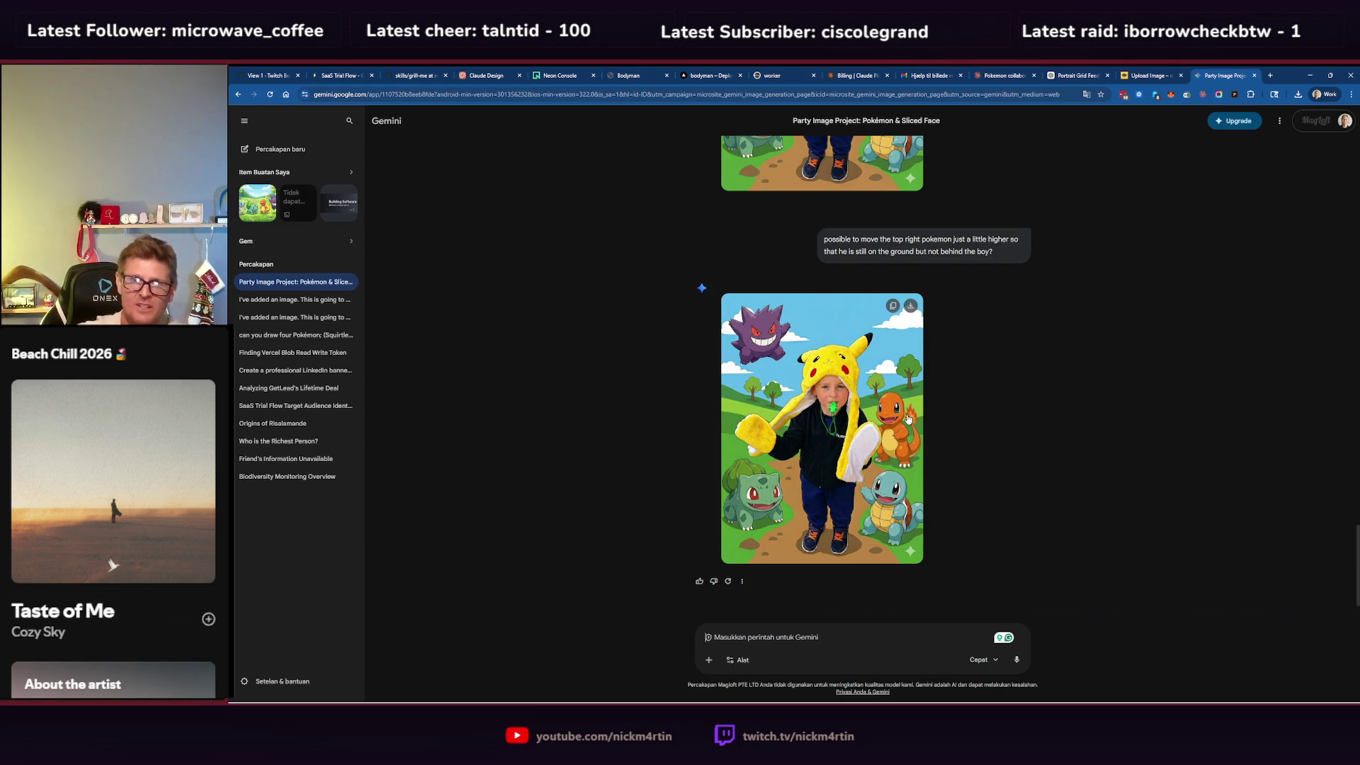
{"action": "scroll", "coordinate": [878, 424], "scroll_direction": "up", "scroll_amount": 10}
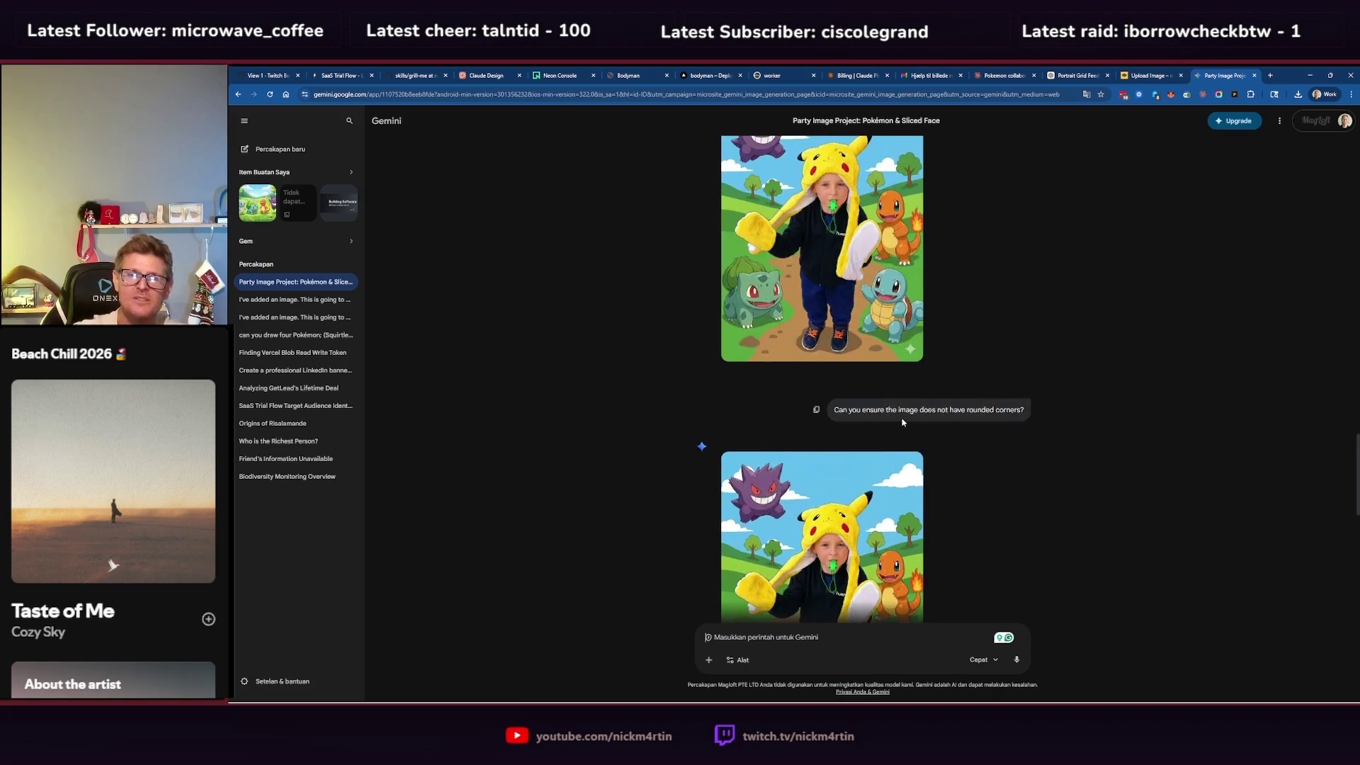
{"action": "scroll", "coordinate": [894, 426], "scroll_direction": "up", "scroll_amount": 15}
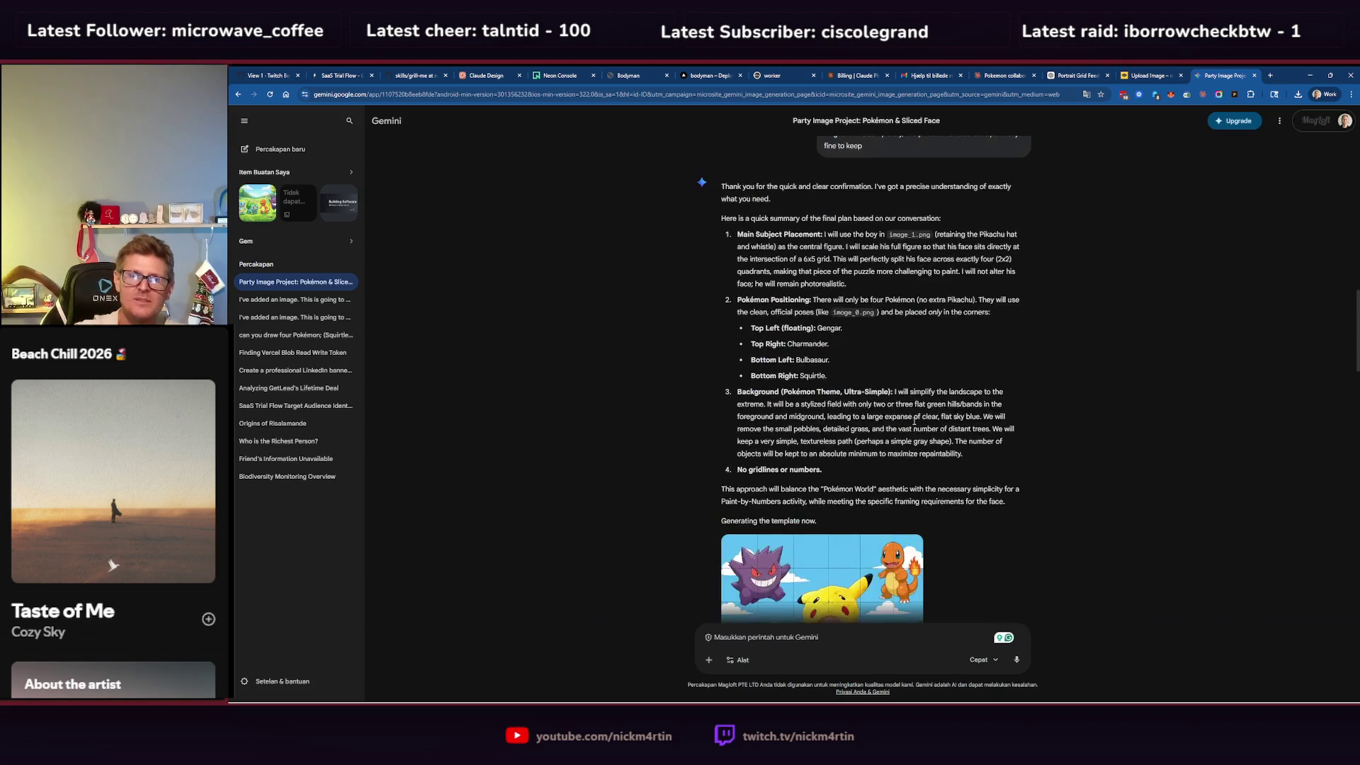
{"action": "scroll", "coordinate": [916, 420], "scroll_direction": "up", "scroll_amount": 15}
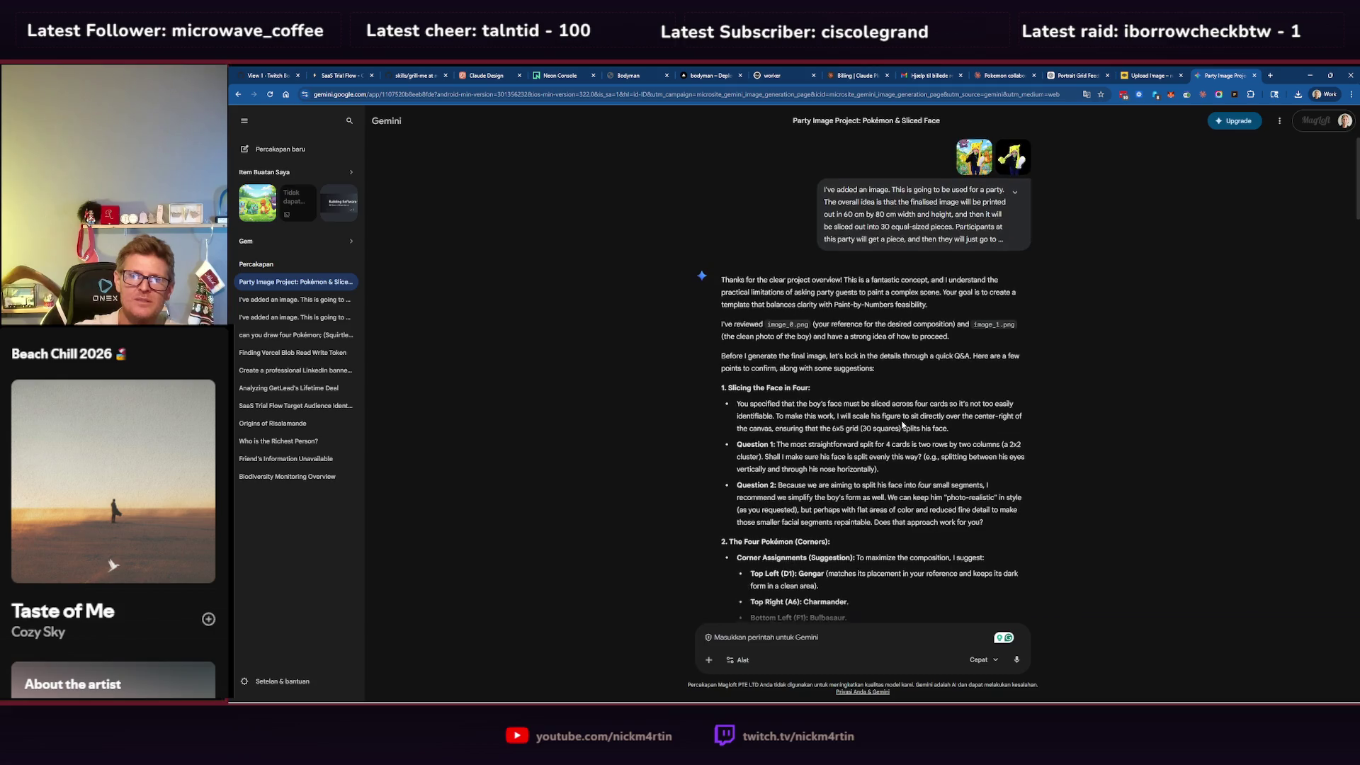
{"action": "left_click", "coordinate": [1014, 199]}
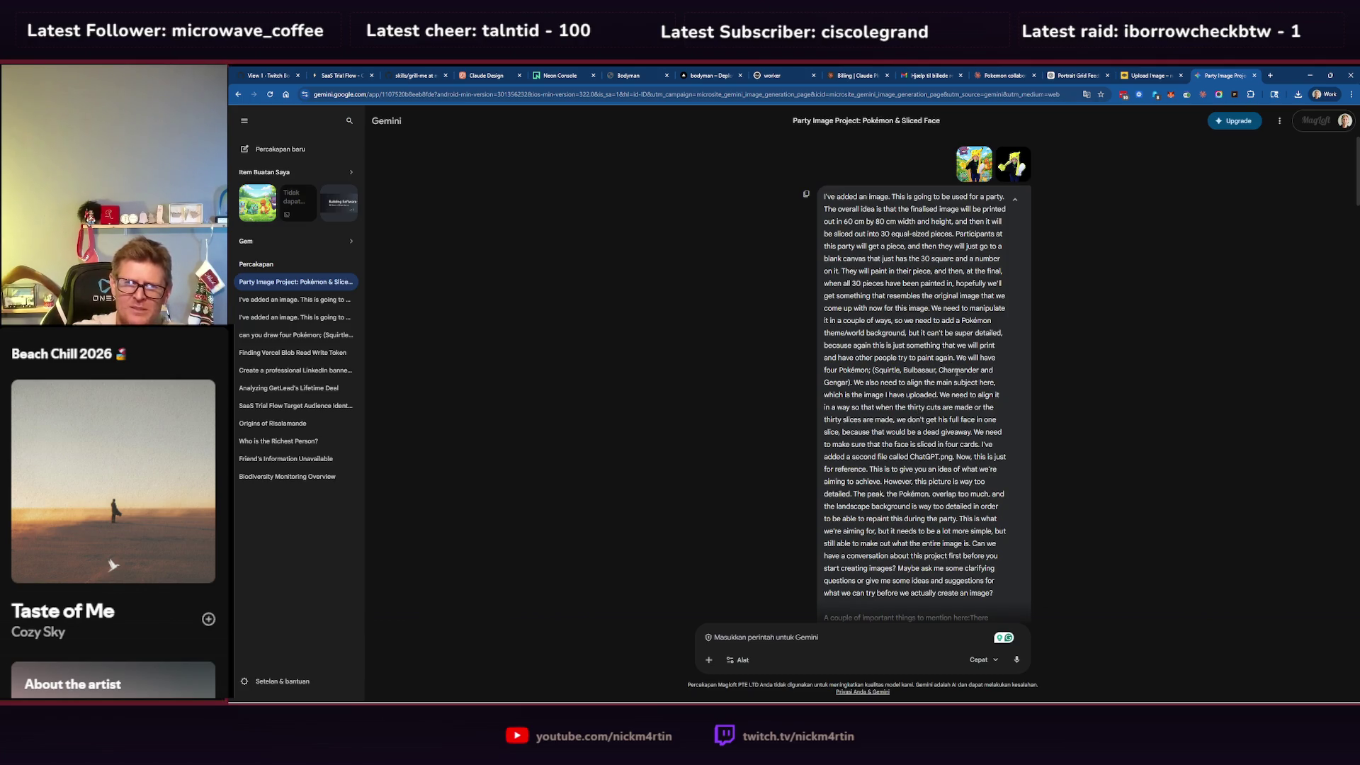
{"action": "left_click", "coordinate": [1272, 76]}
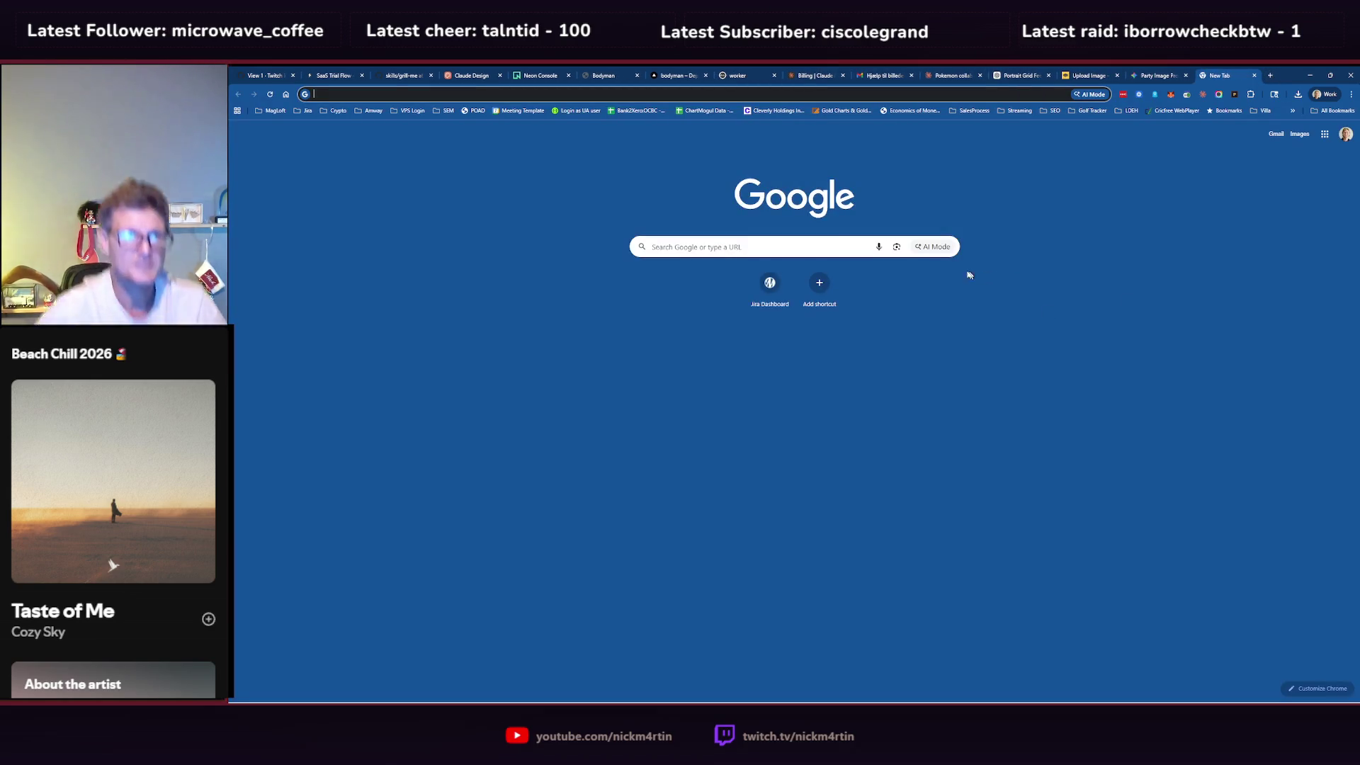
- Search Google for 'charmander', then close the results tab and return to Gemini
{"action": "left_click", "coordinate": [703, 248]}
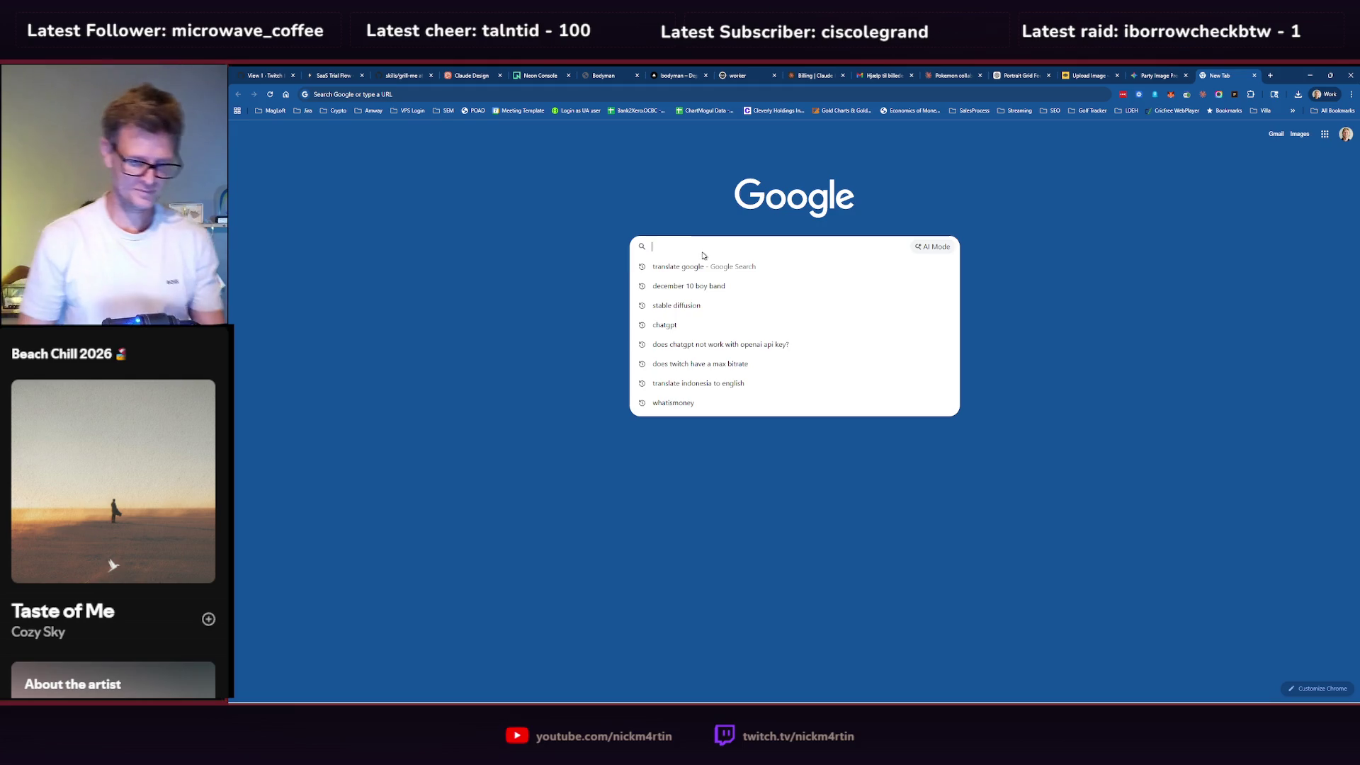
{"action": "type", "text": "chaRMANDER"}
{"action": "key", "text": "BackSpace"}
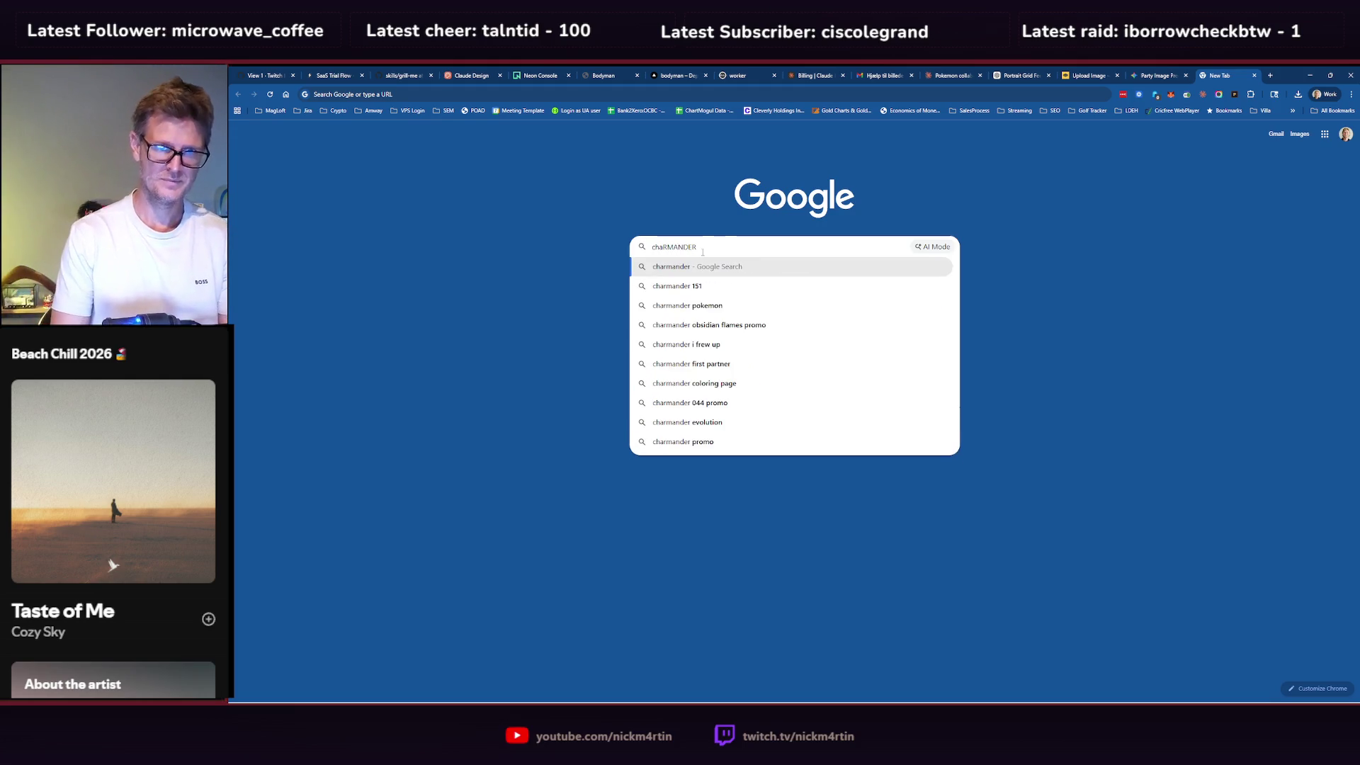
{"action": "key", "text": "Return"}
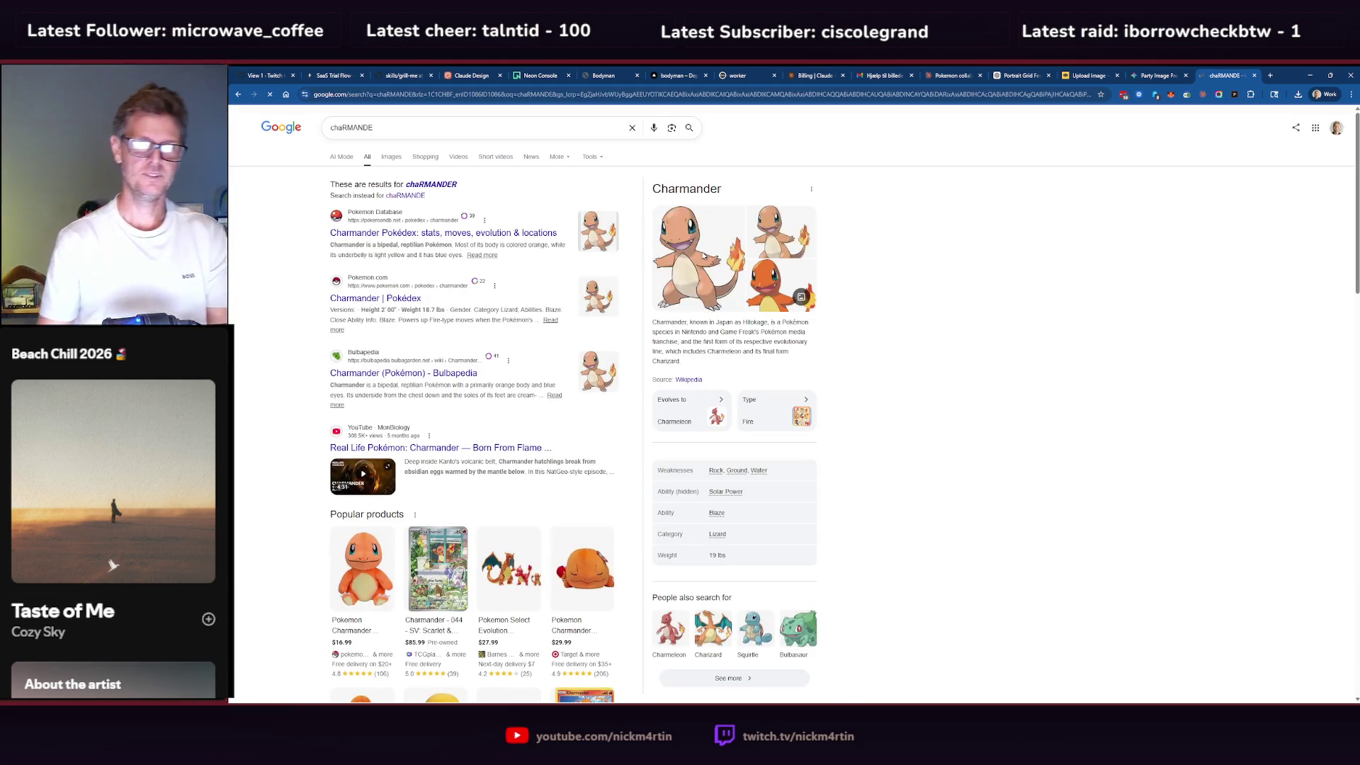
{"action": "left_click", "coordinate": [1253, 80]}
{"action": "key", "text": "alt+Tab"}
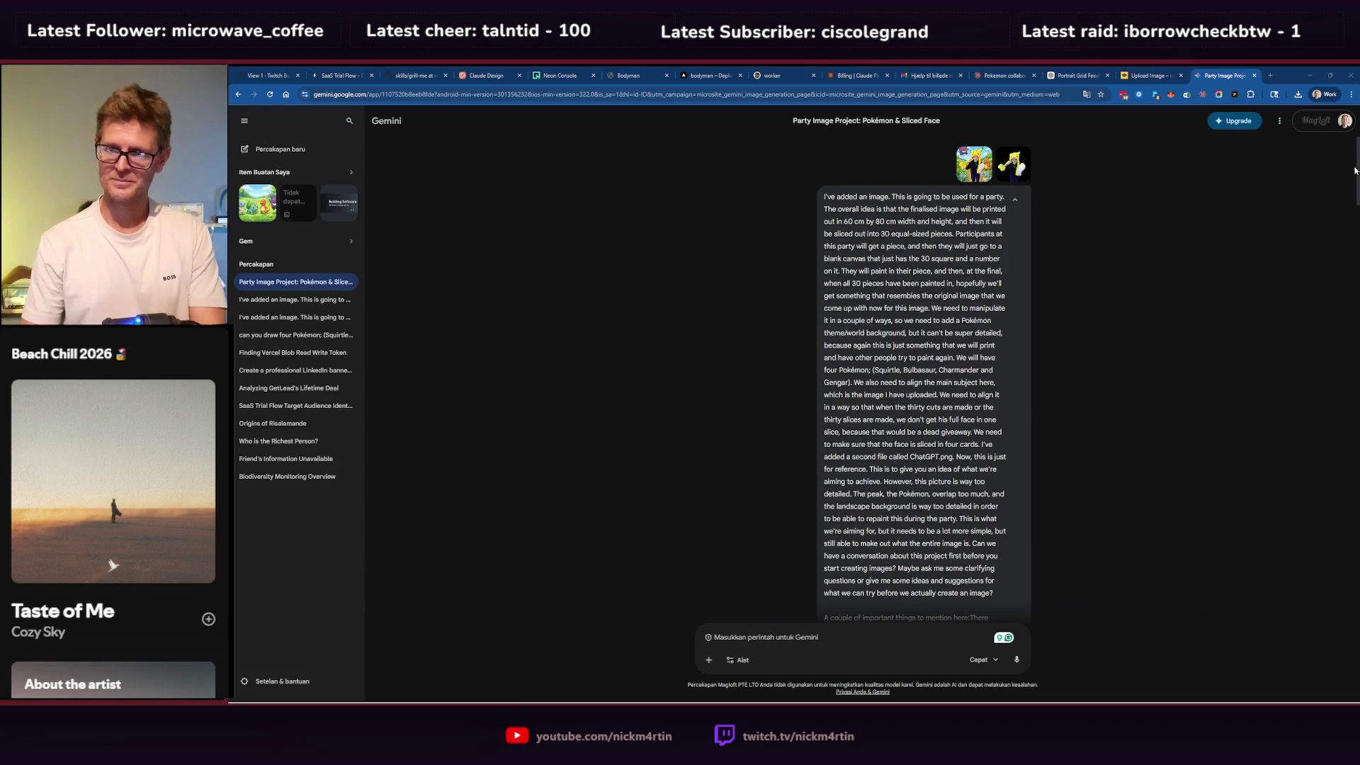
- Send Gemini the request 'Move the charmander pokemon 20% up Y aksis'
{"action": "scroll", "coordinate": [1220, 387], "scroll_direction": "down", "scroll_amount": 2}
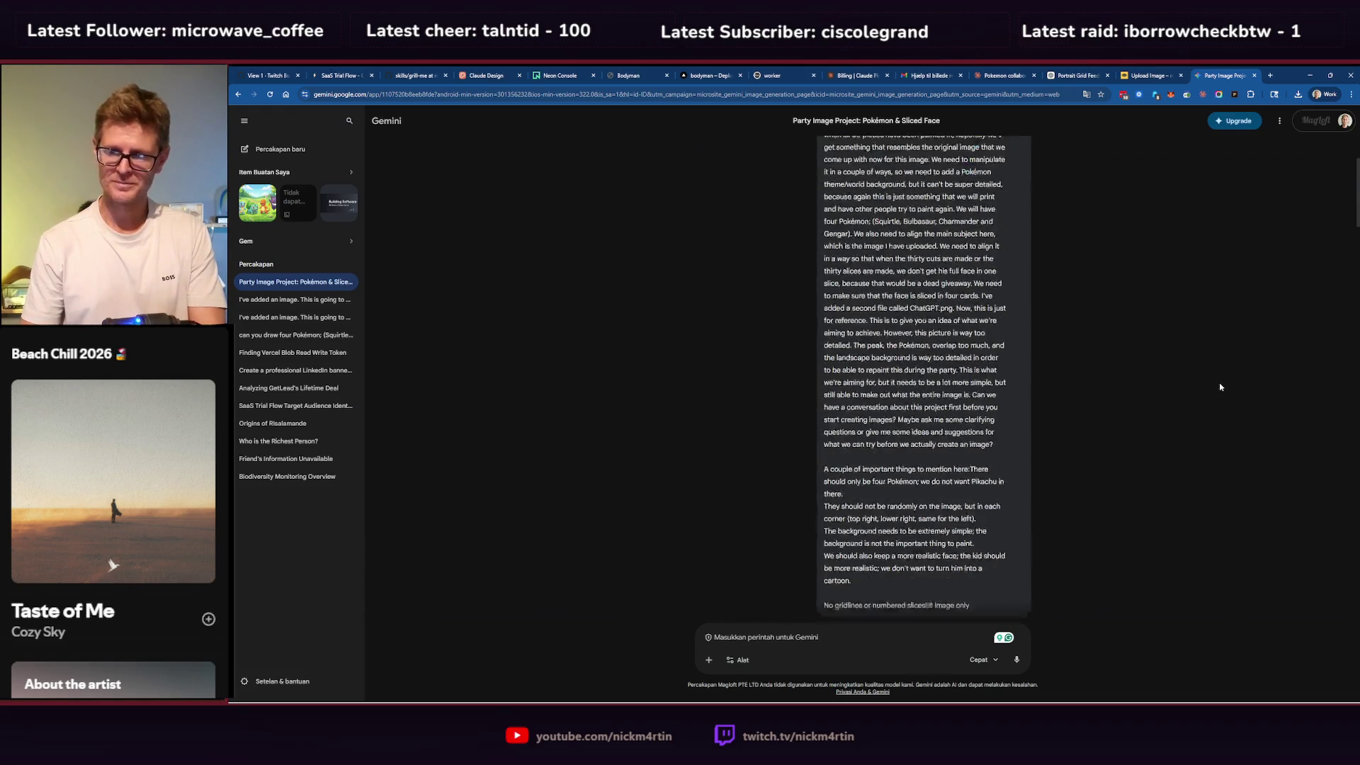
{"action": "scroll", "coordinate": [1220, 387], "scroll_direction": "down", "scroll_amount": 5}
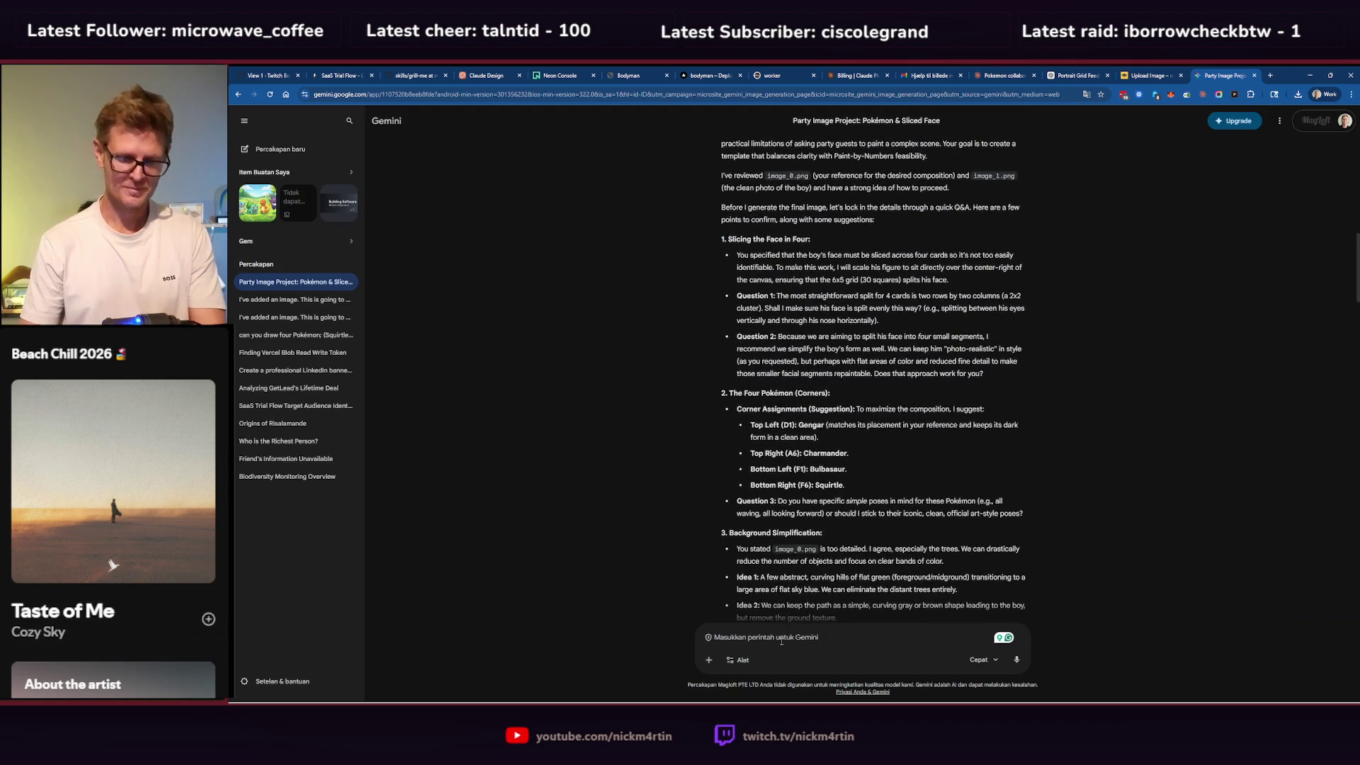
{"action": "type", "text": "cAN YOU"}
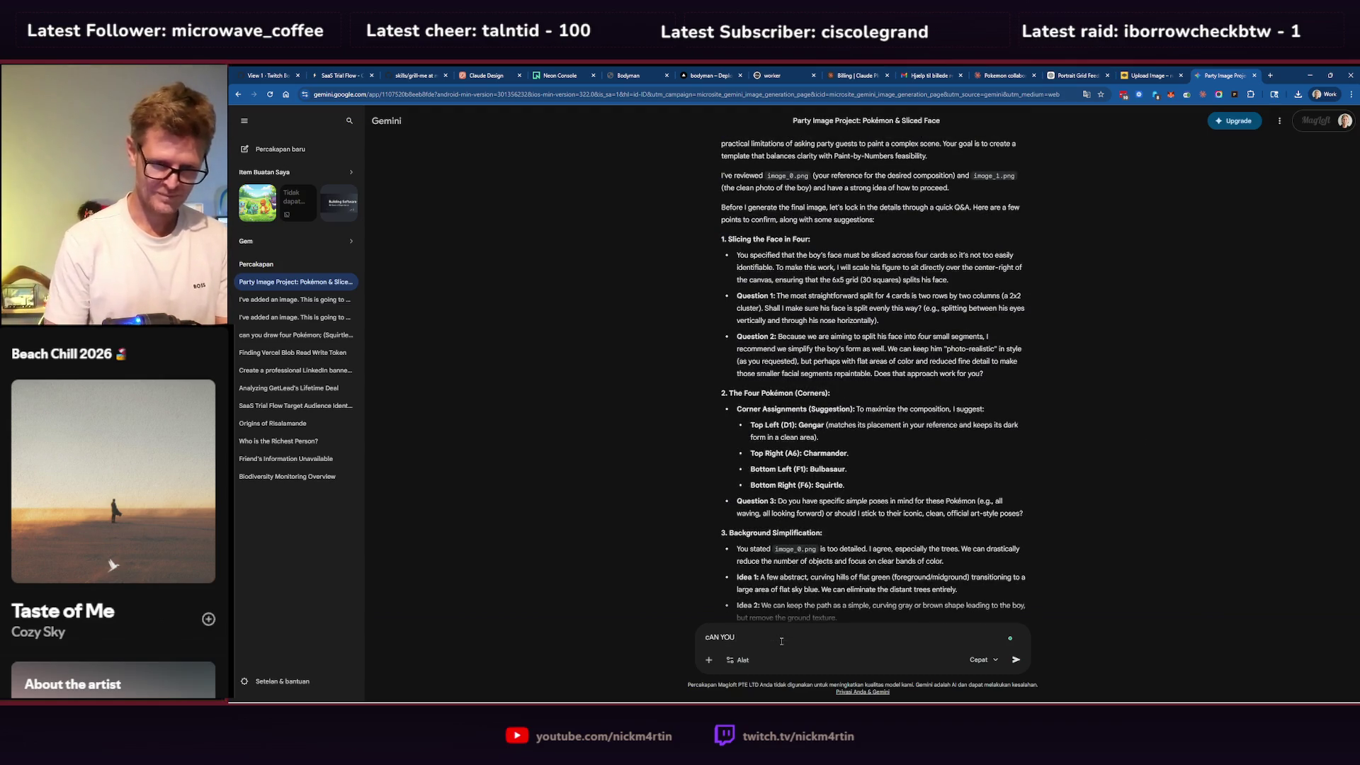
{"action": "key", "text": "BackSpace"}
{"action": "key", "text": "BackSpace"}
{"action": "key", "text": "BackSpace"}
{"action": "key", "text": "BackSpace"}
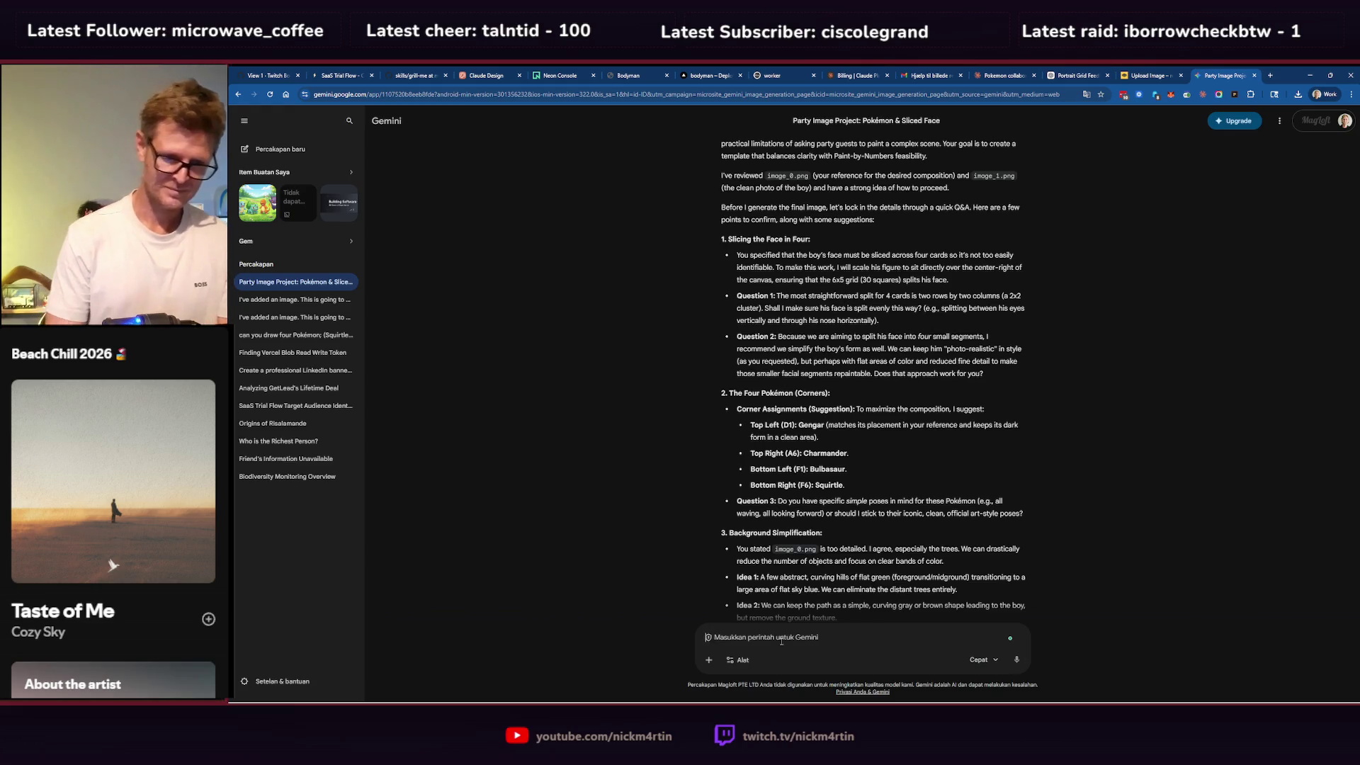
{"action": "type", "text": "Move the "}
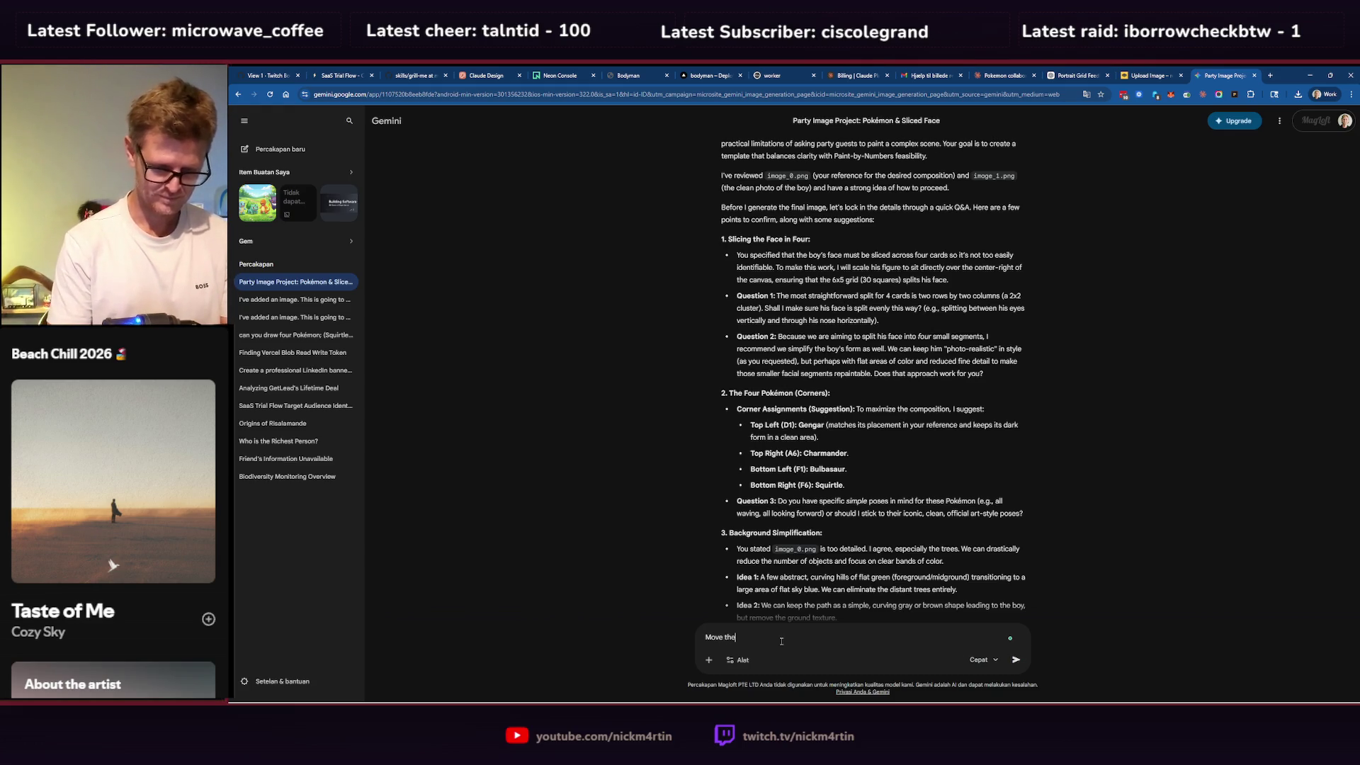
{"action": "type", "text": "charmand"}
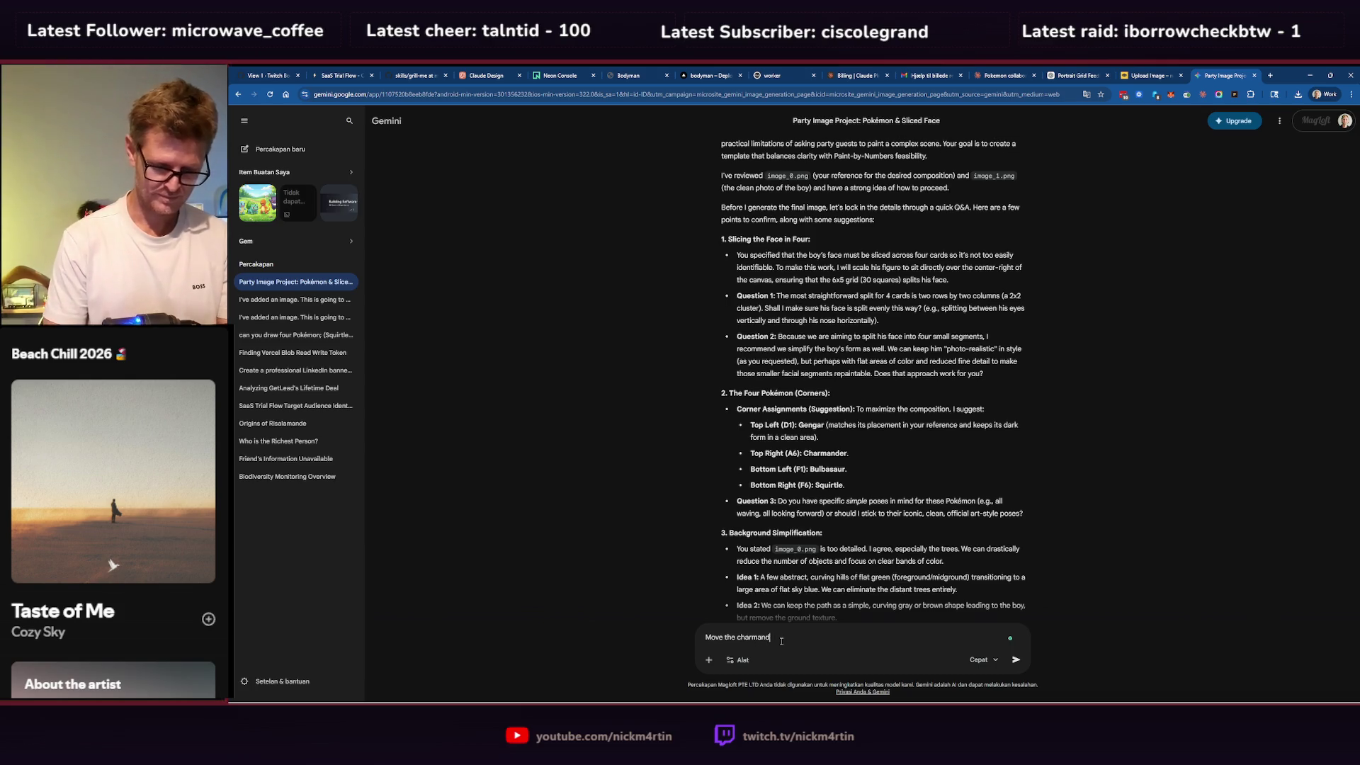
{"action": "type", "text": "er pokemon"}
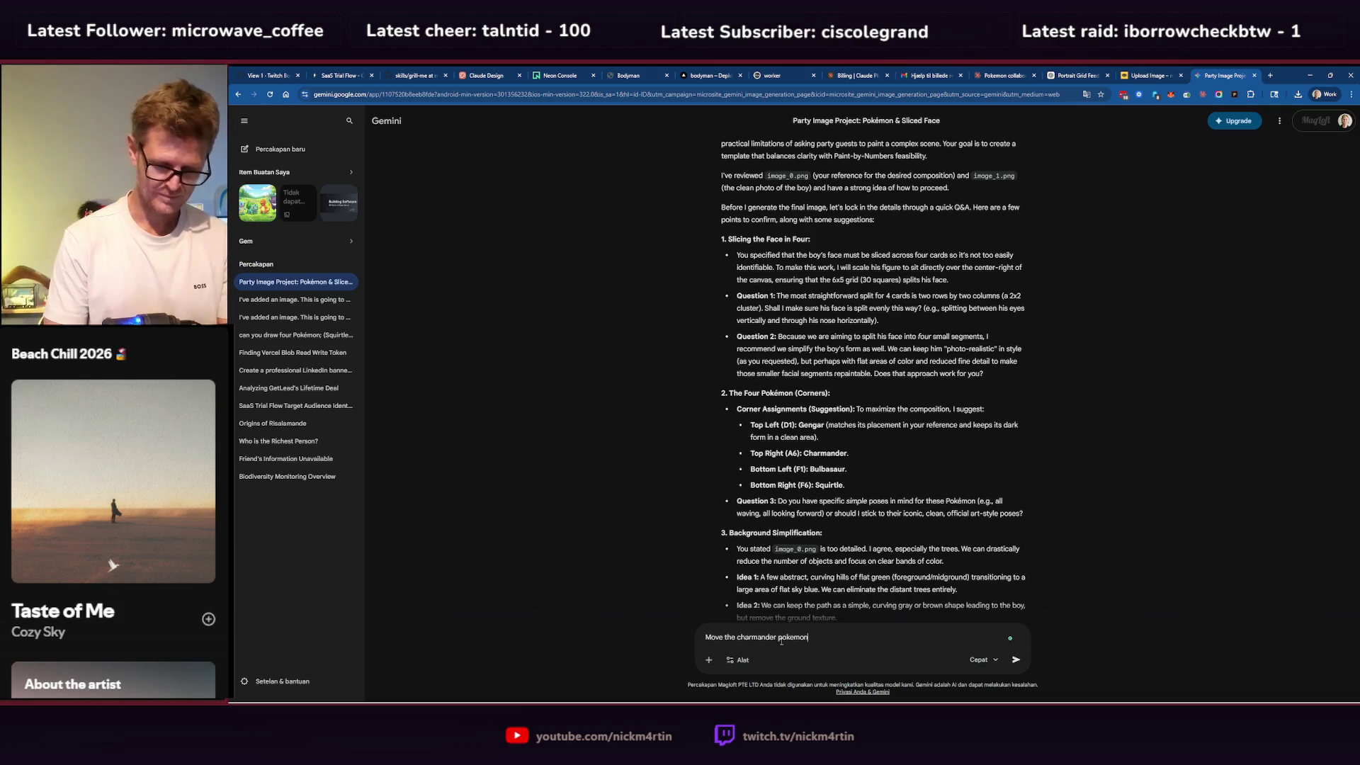
{"action": "type", "text": " 20%"}
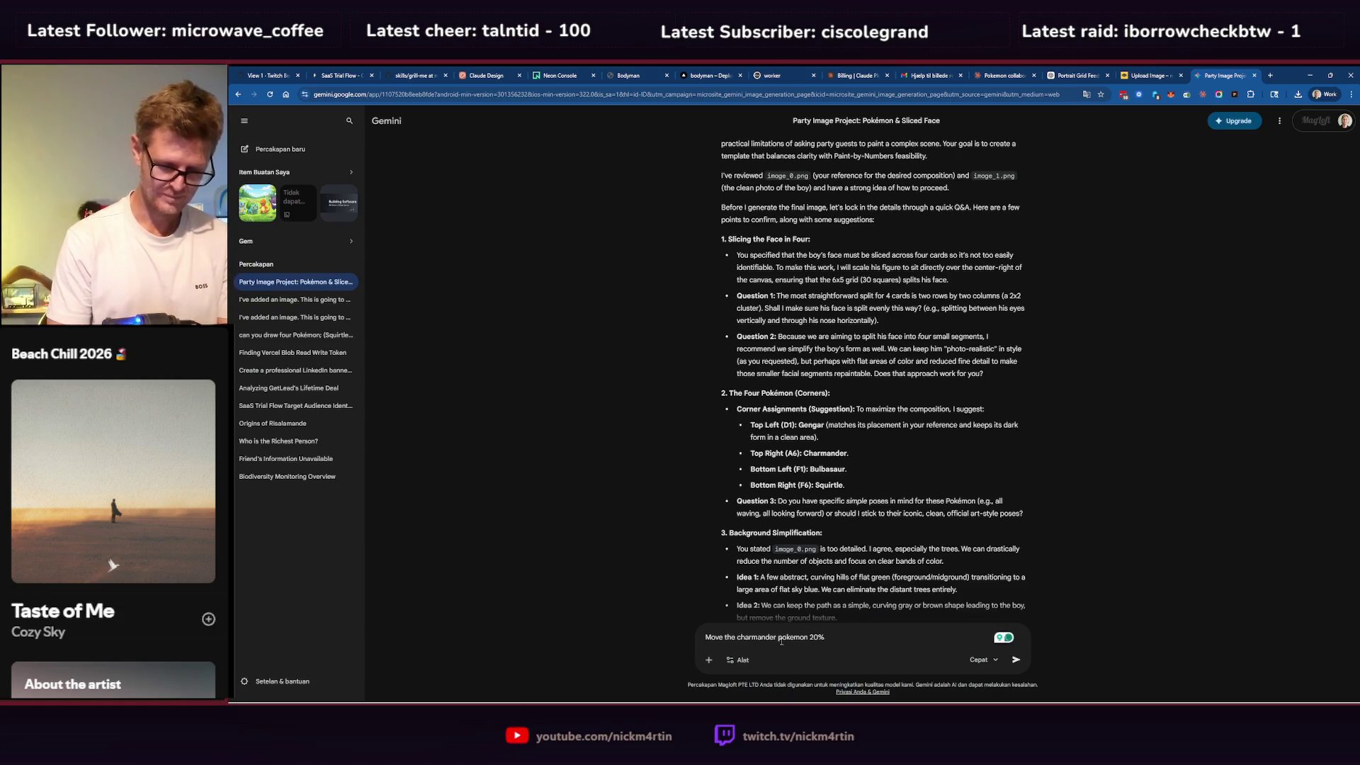
{"action": "type", "text": " up"}
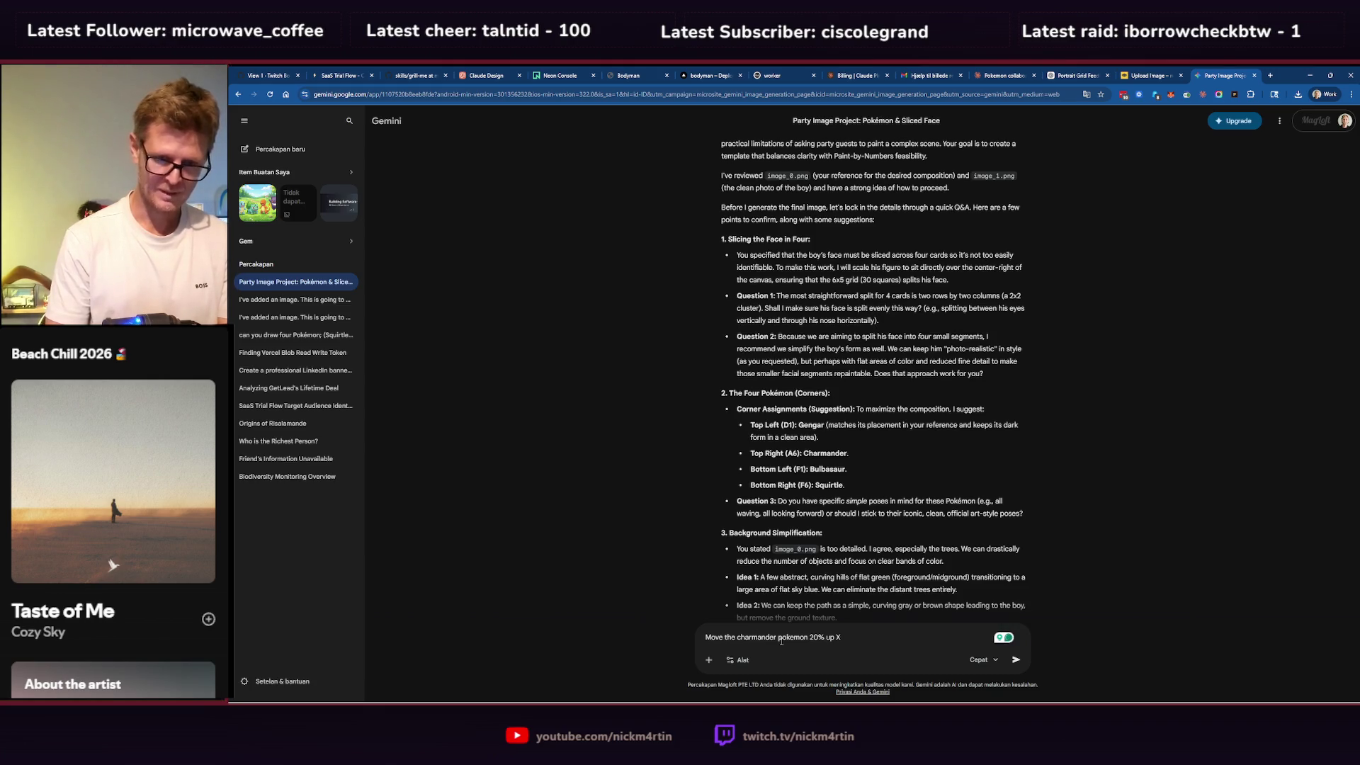
{"action": "type", "text": " Y"}
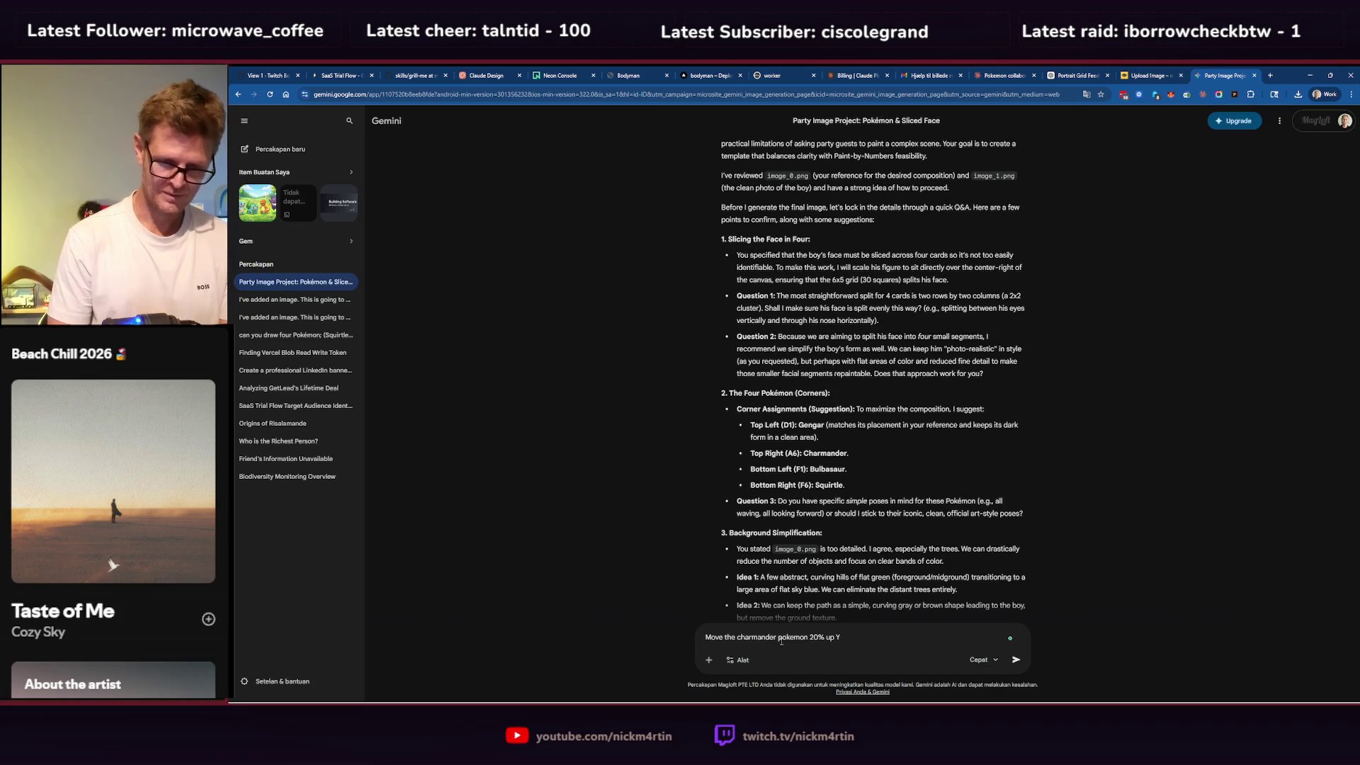
{"action": "type", "text": " aksis"}
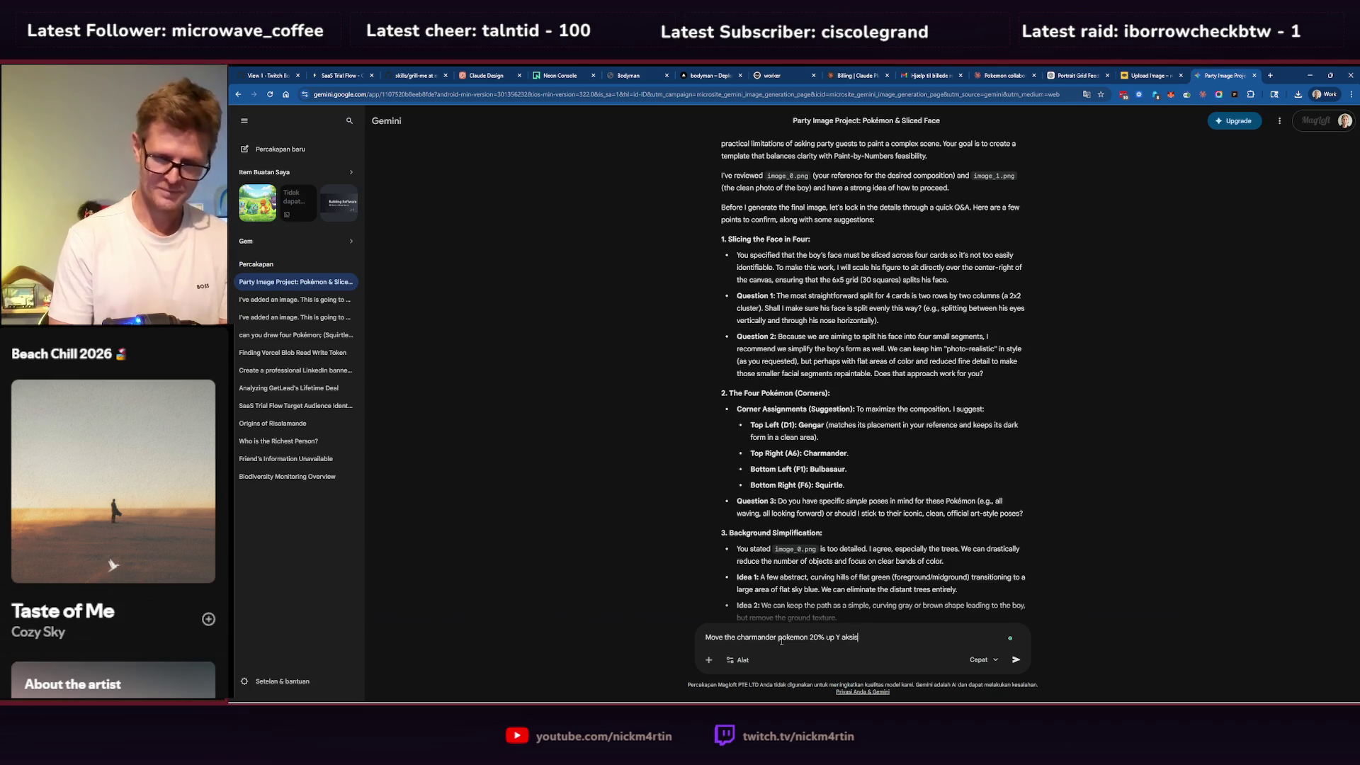
{"action": "key", "text": "Return"}
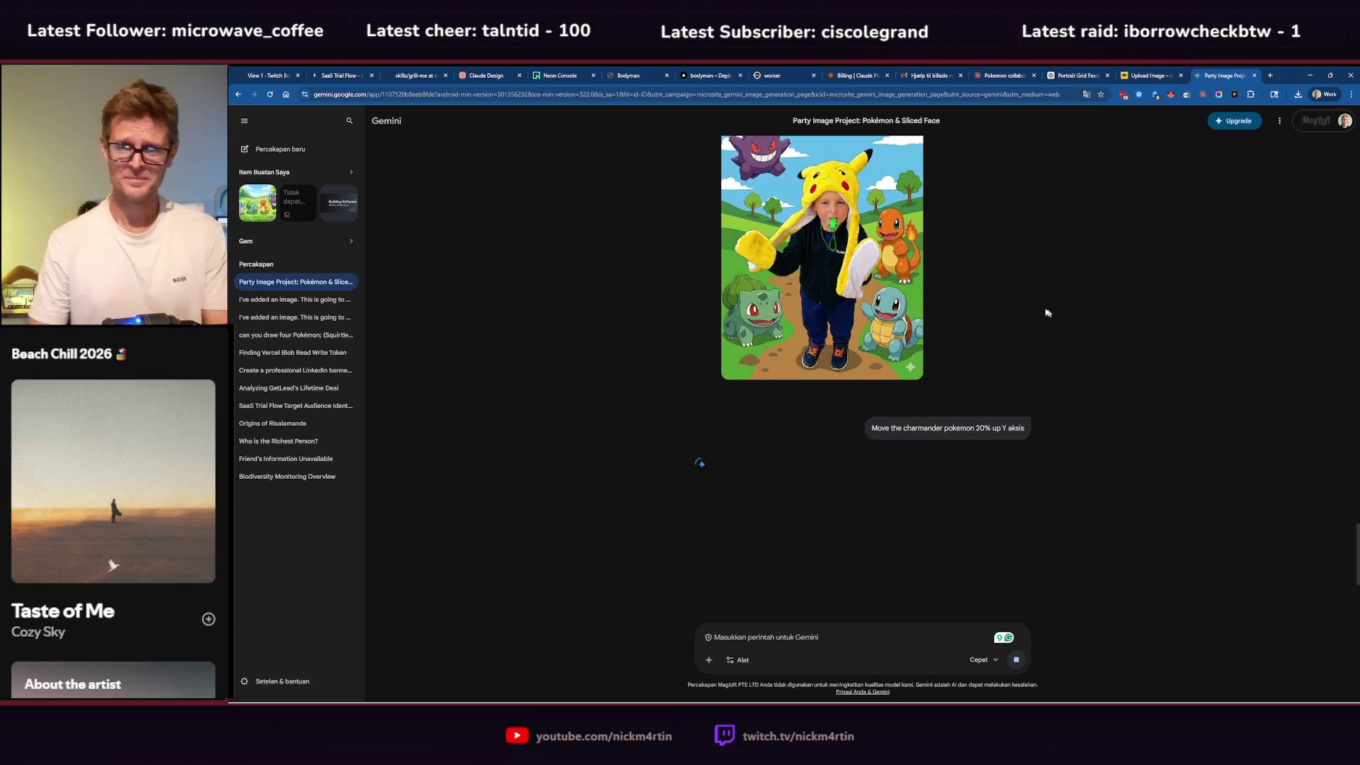
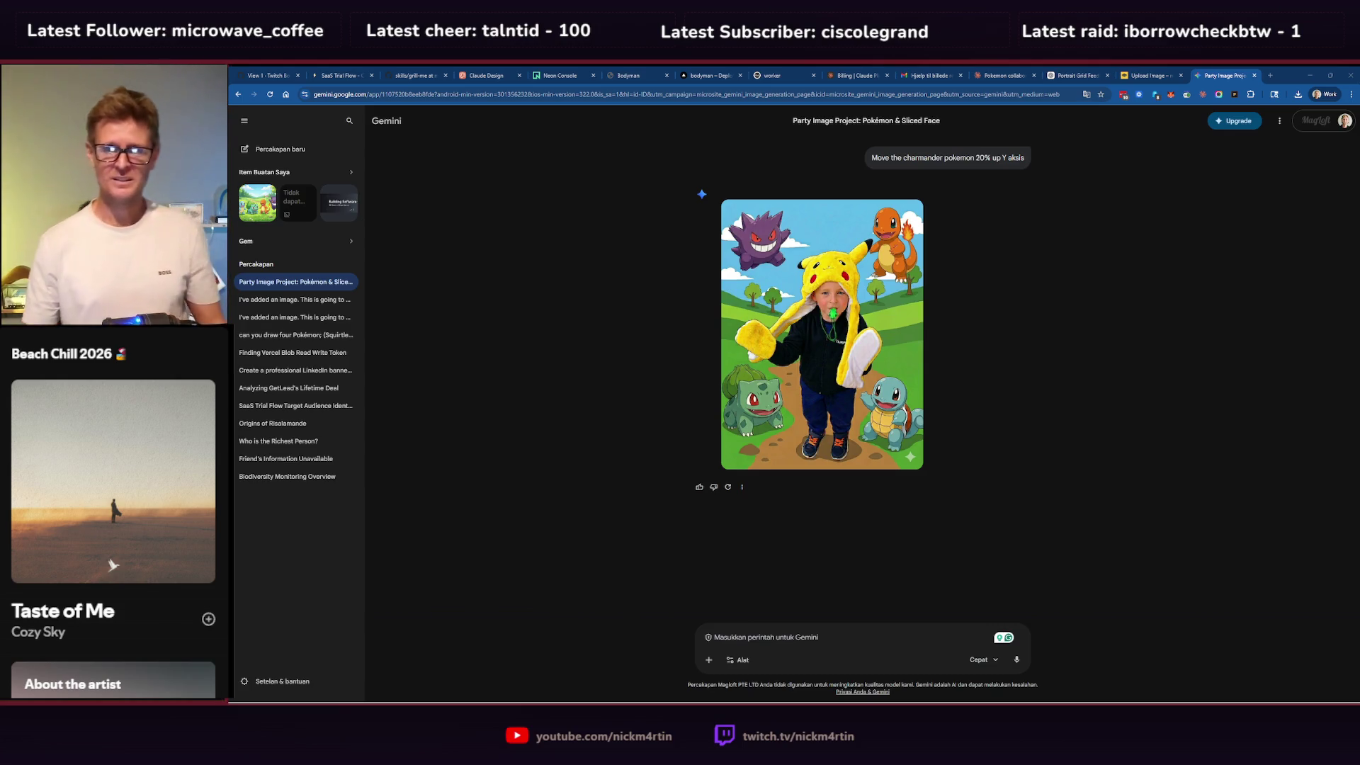
- Try sketching red lines on the generated image in the drawing editor, discarding both attempts
{"action": "mouse_move", "coordinate": [869, 254]}
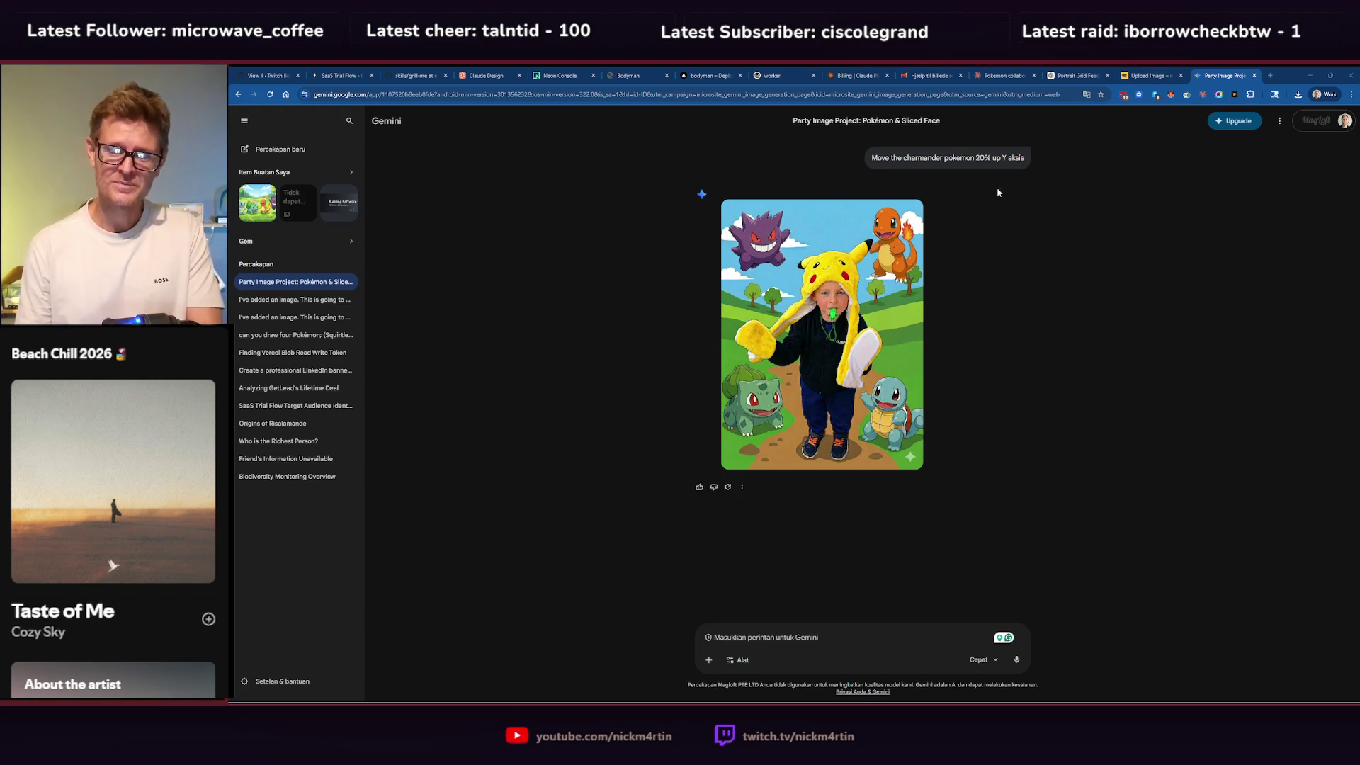
{"action": "mouse_move", "coordinate": [920, 324]}
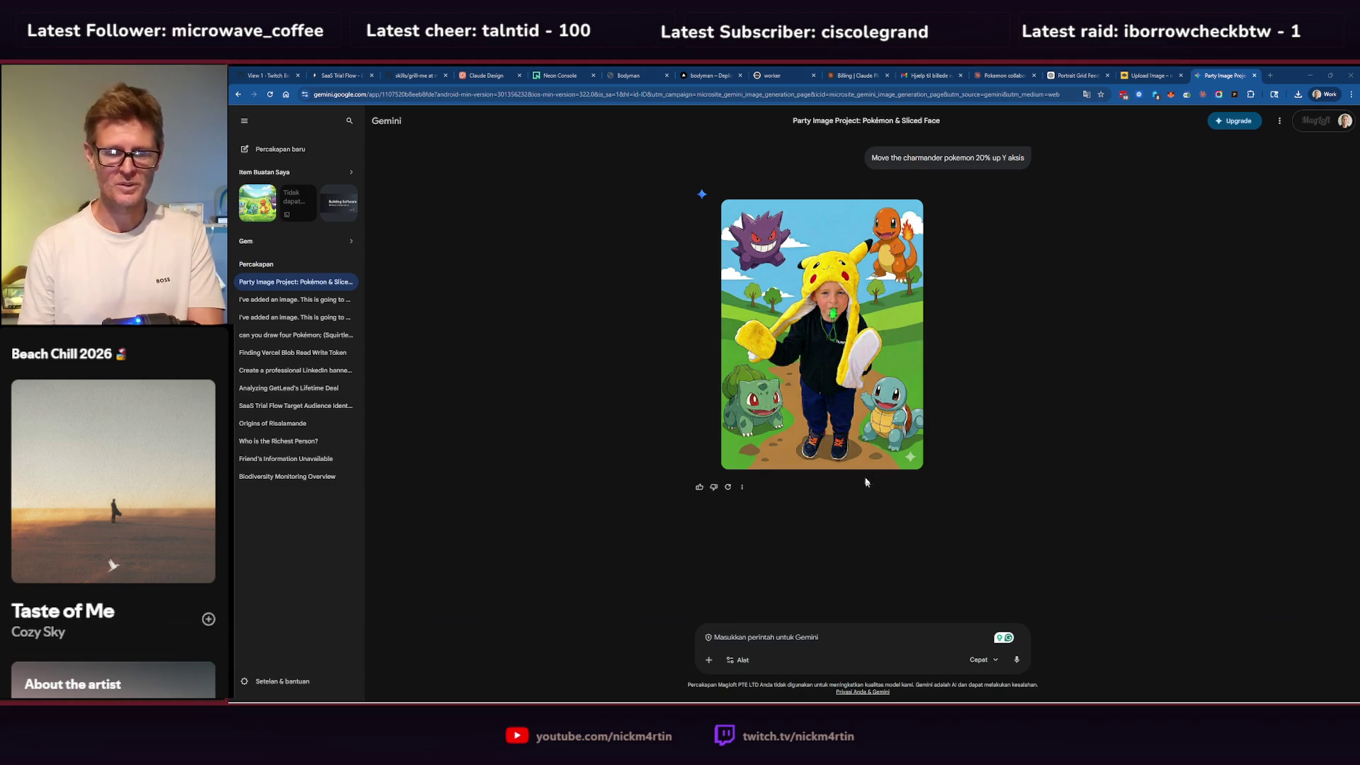
{"action": "left_click", "coordinate": [836, 444]}
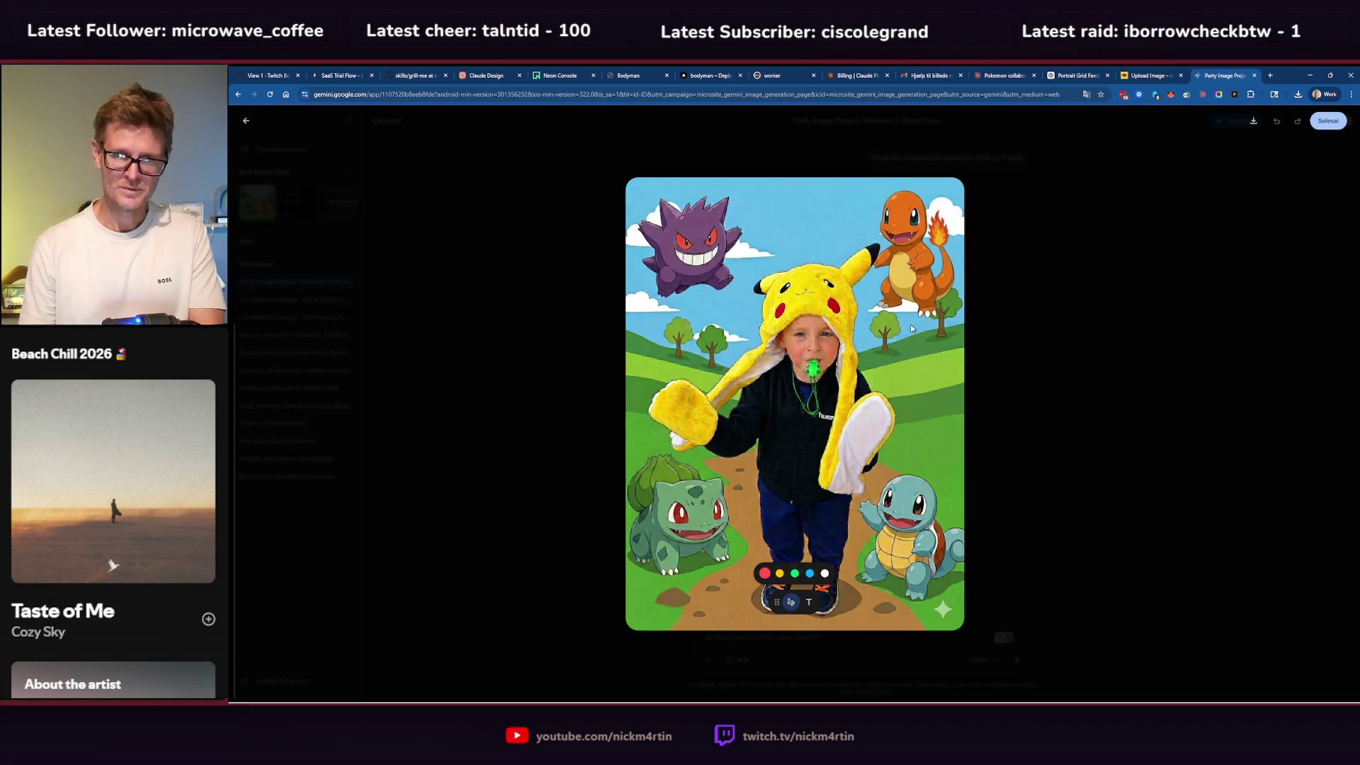
{"action": "mouse_move", "coordinate": [908, 313]}
{"action": "left_mouse_down"}
{"action": "mouse_move", "coordinate": [949, 318]}
{"action": "mouse_move", "coordinate": [863, 323]}
{"action": "mouse_move", "coordinate": [908, 341]}
{"action": "mouse_move", "coordinate": [910, 394]}
{"action": "mouse_move", "coordinate": [949, 397]}
{"action": "mouse_move", "coordinate": [865, 395]}
{"action": "left_mouse_up"}
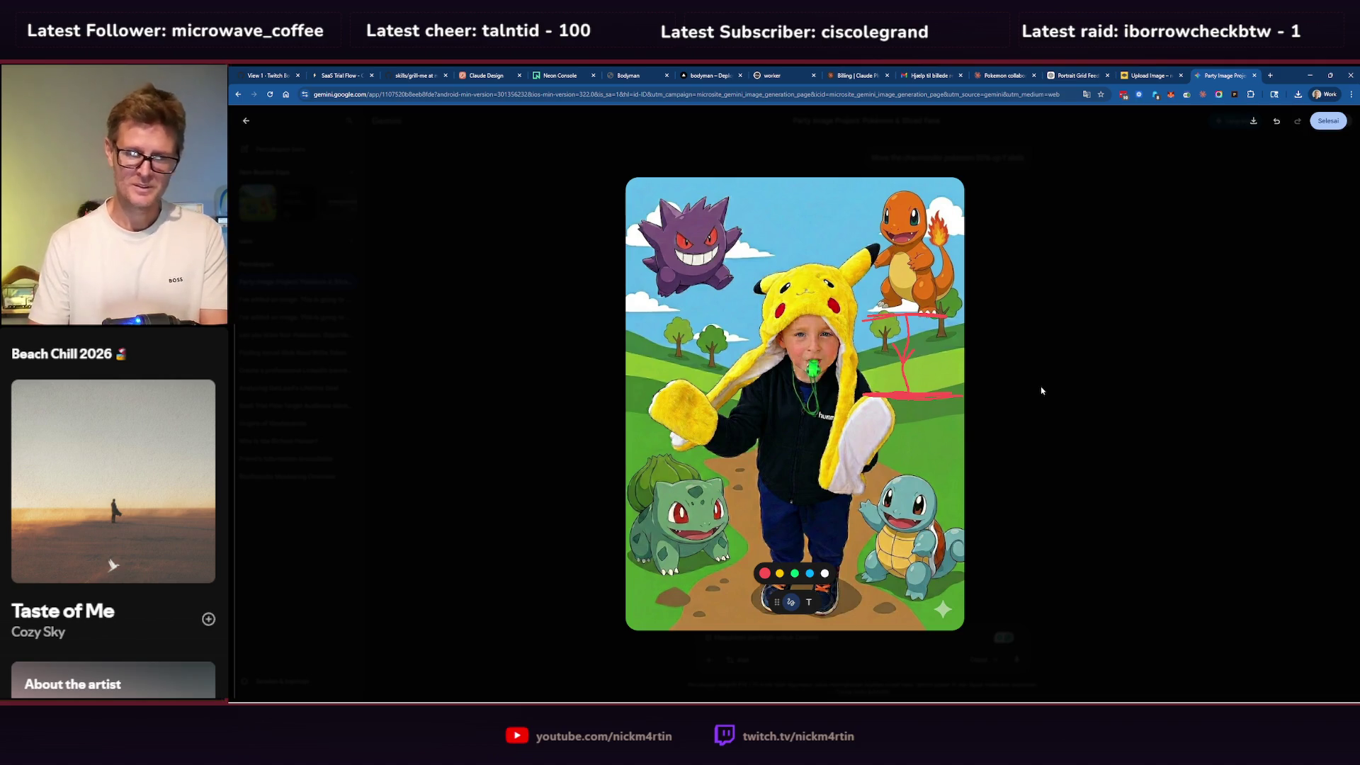
{"action": "key", "text": "Escape"}
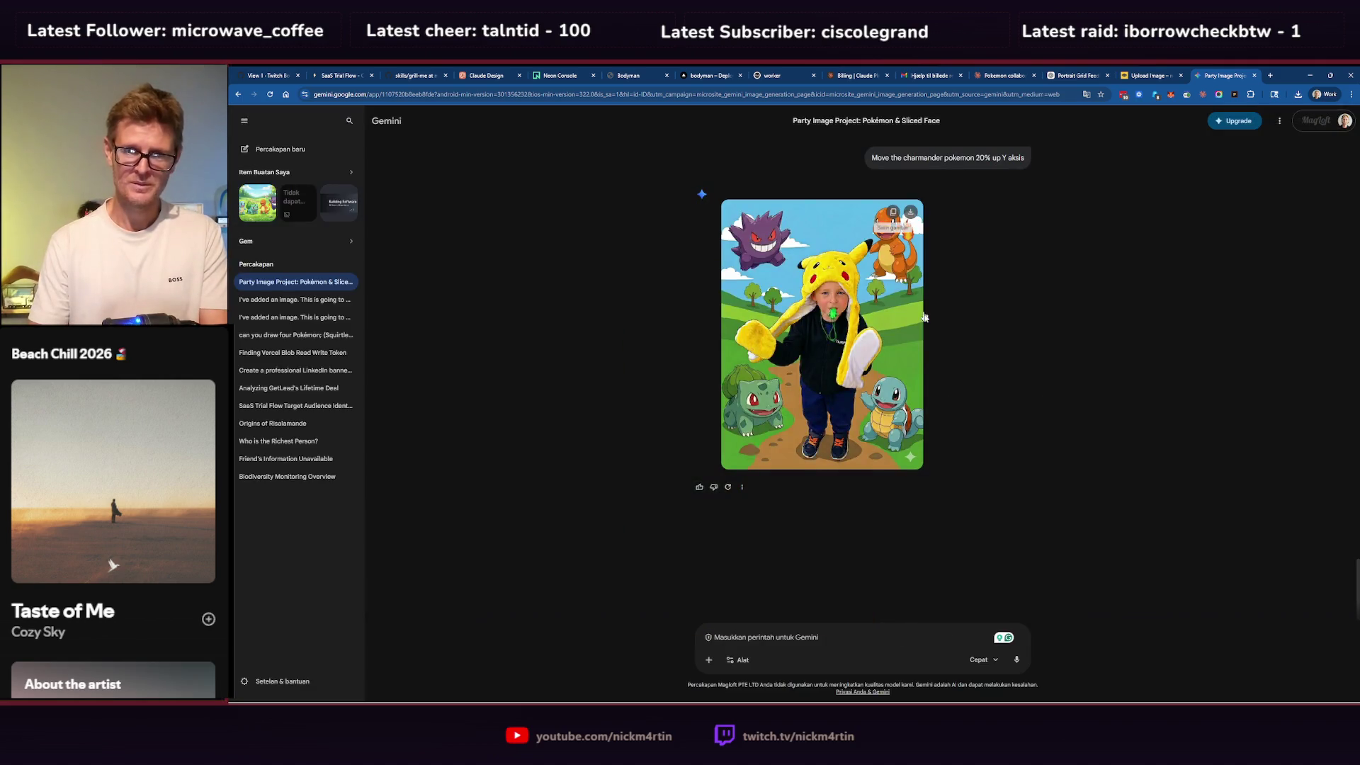
{"action": "left_click", "coordinate": [841, 397]}
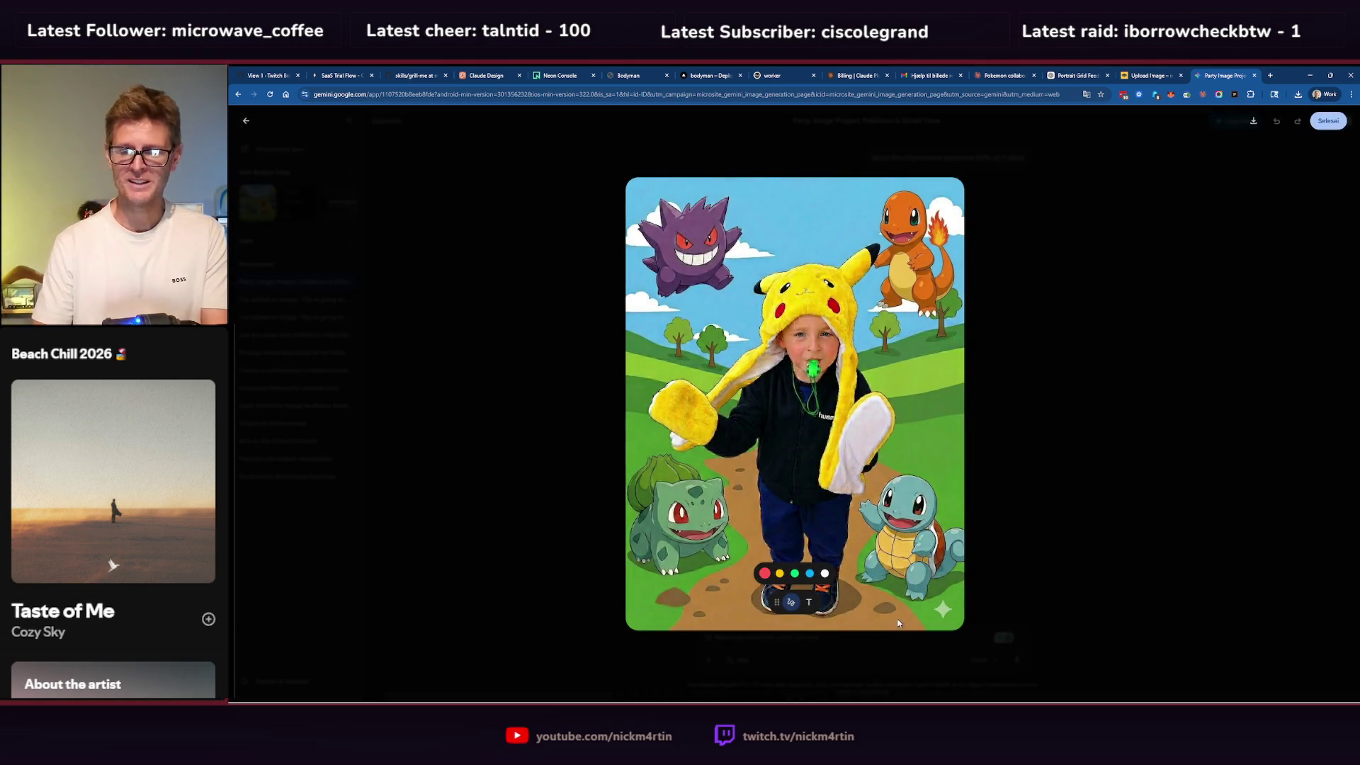
{"action": "mouse_move", "coordinate": [686, 443]}
{"action": "left_mouse_down"}
{"action": "mouse_move", "coordinate": [949, 354]}
{"action": "mouse_move", "coordinate": [772, 388]}
{"action": "left_mouse_up"}
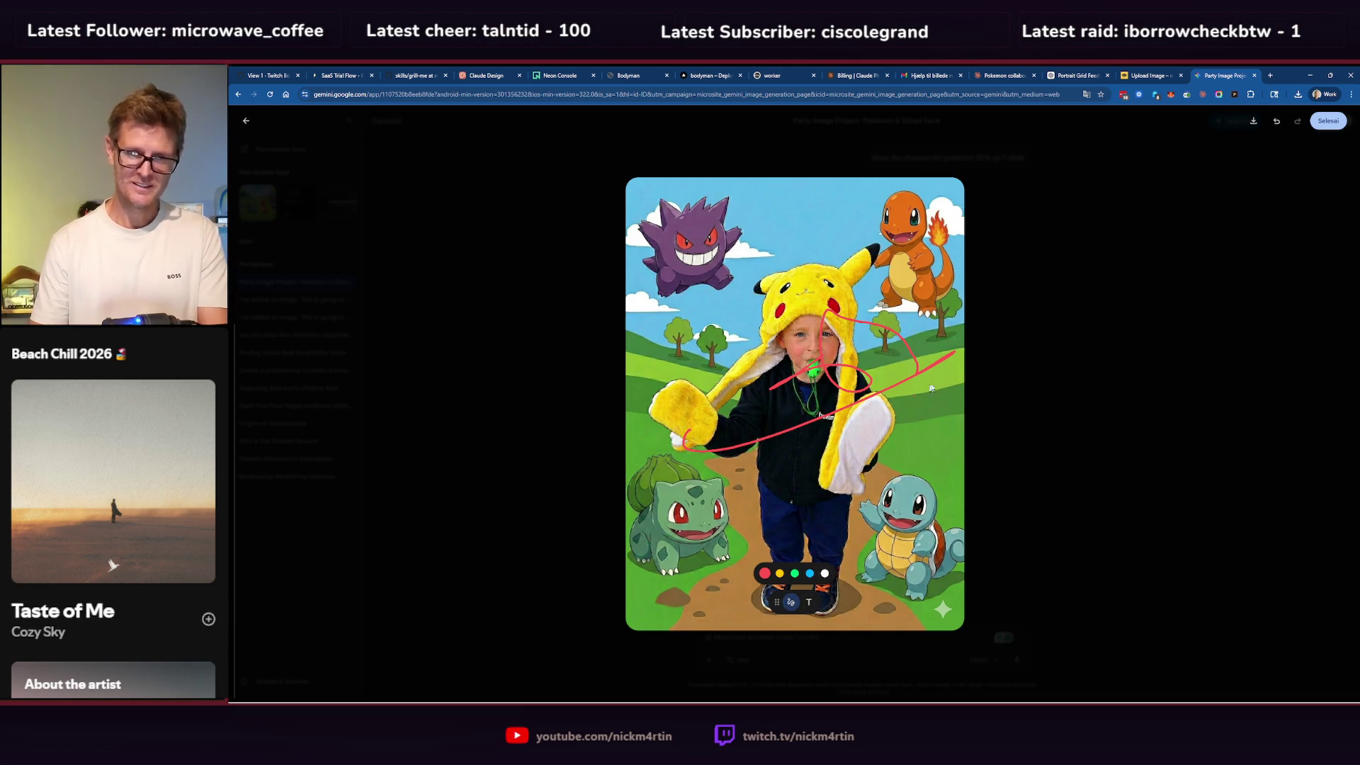
{"action": "left_click", "coordinate": [1001, 370]}
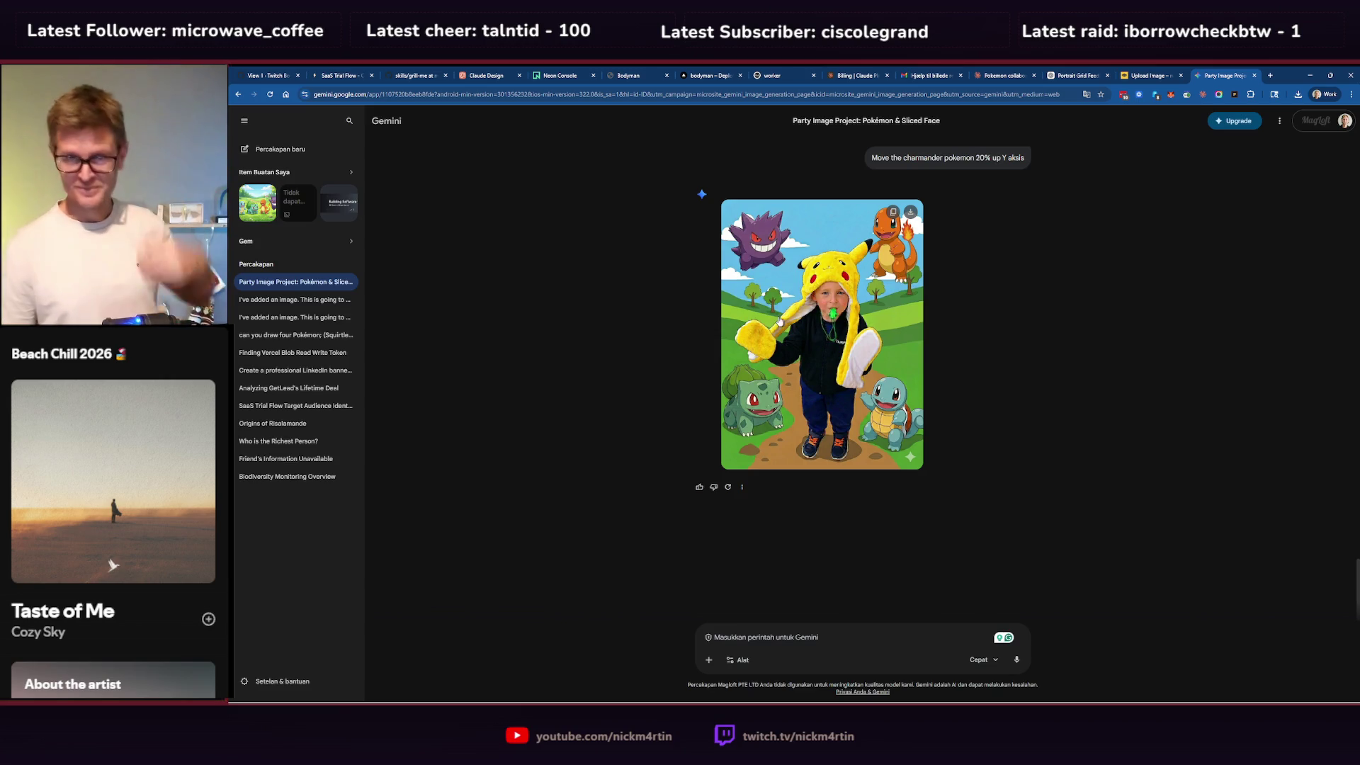
- Send Gemini the request 'Now move it down just 10%'
{"action": "left_click", "coordinate": [815, 637]}
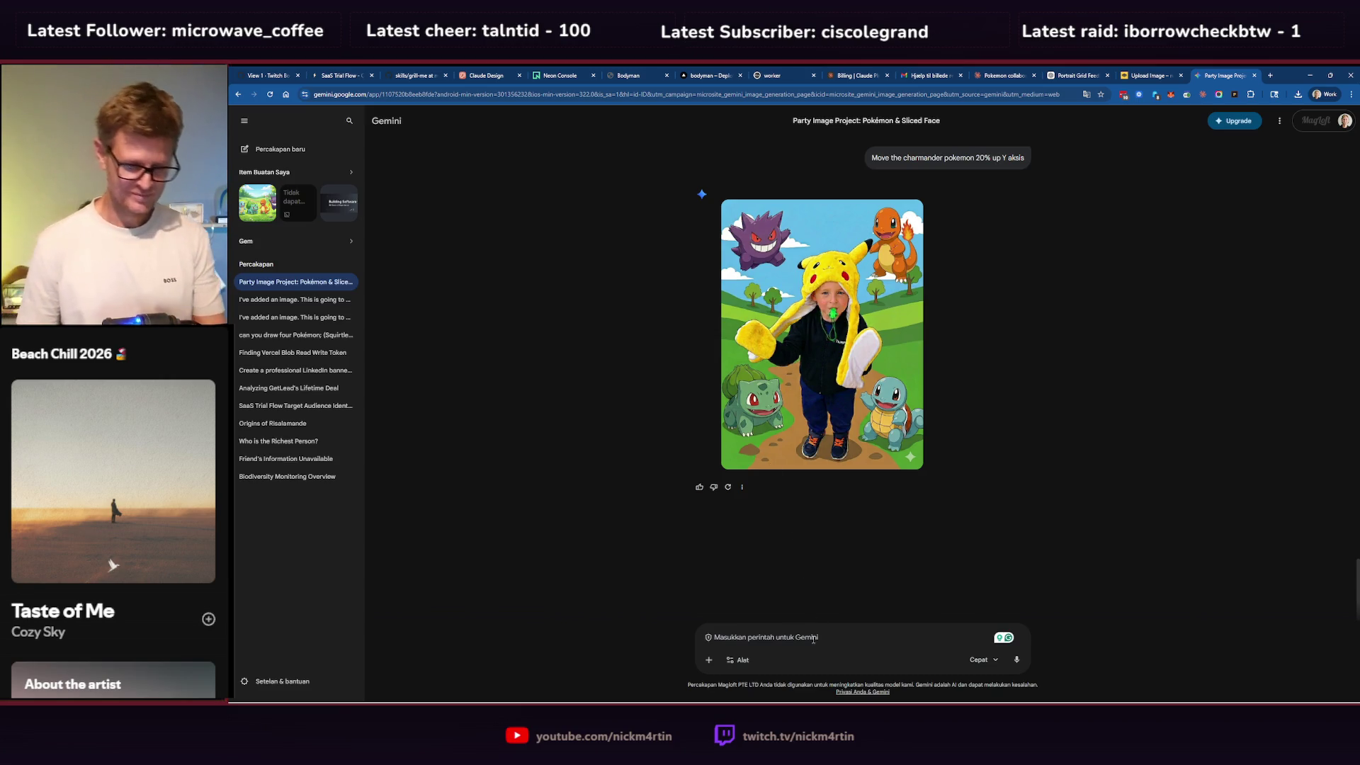
{"action": "type", "text": "Now move it"}
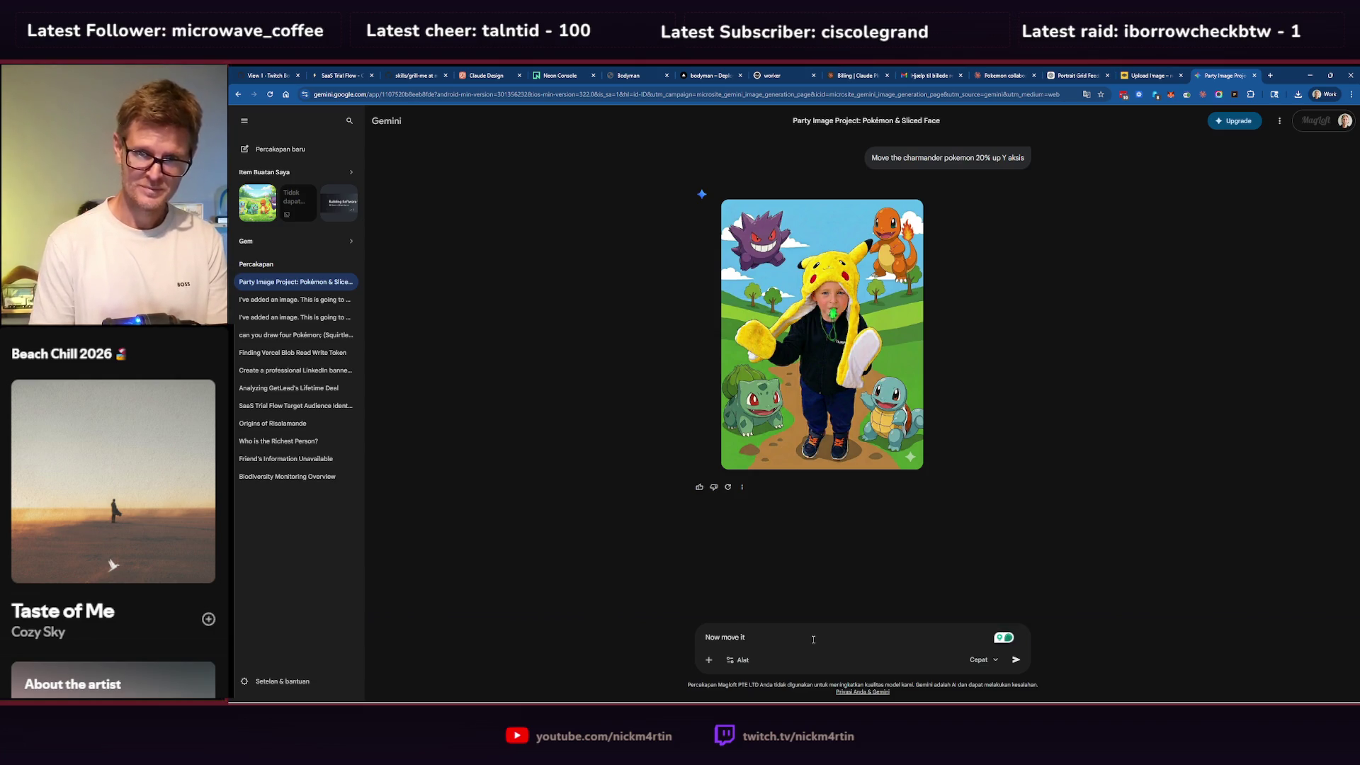
{"action": "type", "text": " down"}
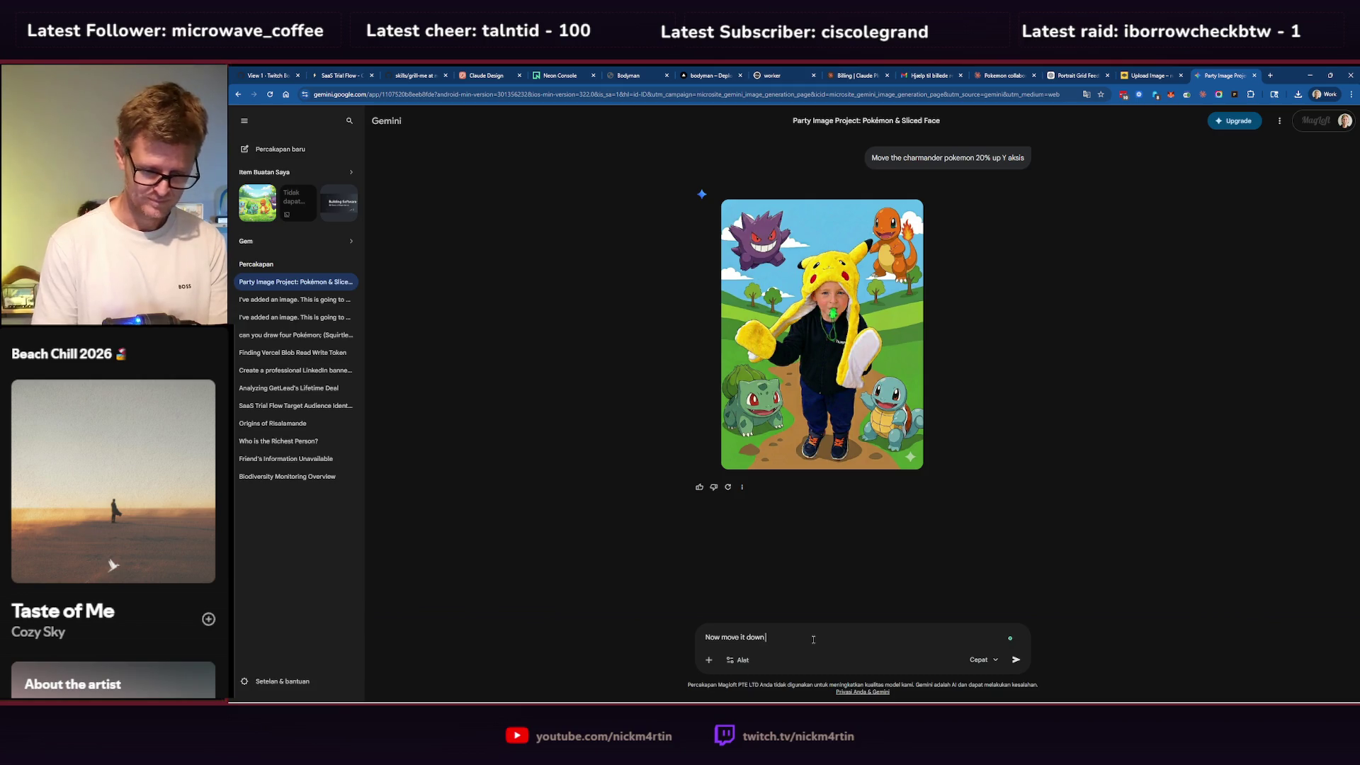
{"action": "type", "text": " just 10%"}
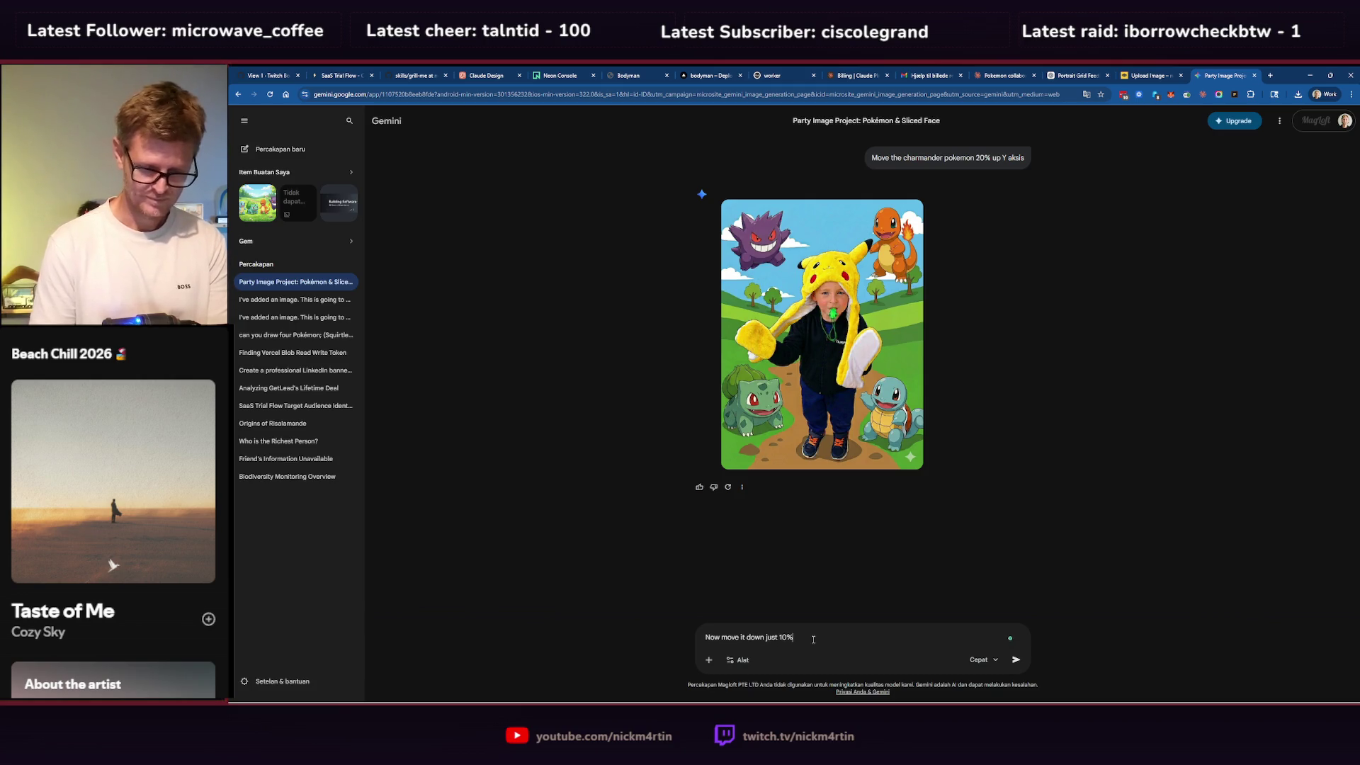
{"action": "key", "text": "Return"}
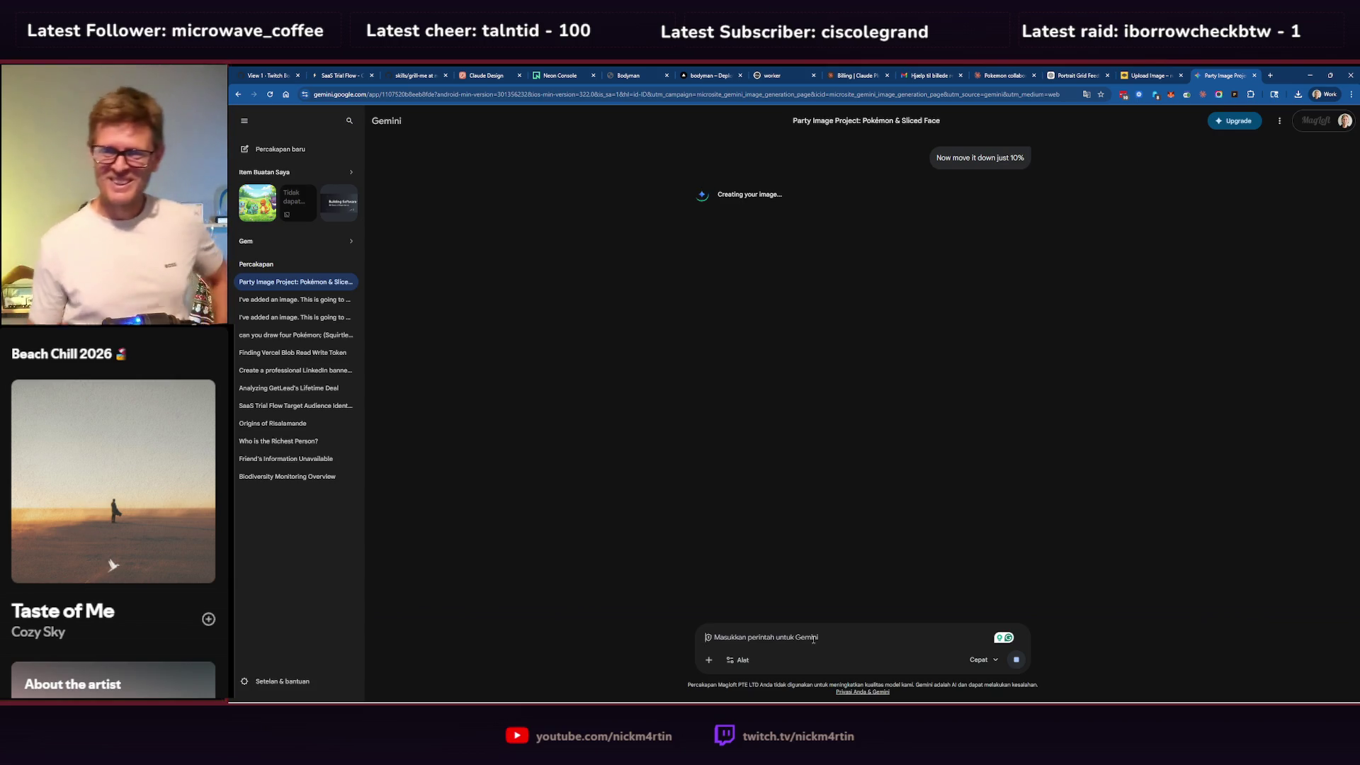
- Check the image email thread and inbox in Gmail, then close Gmail to reveal the Claude chat
{"action": "left_click", "coordinate": [919, 74]}
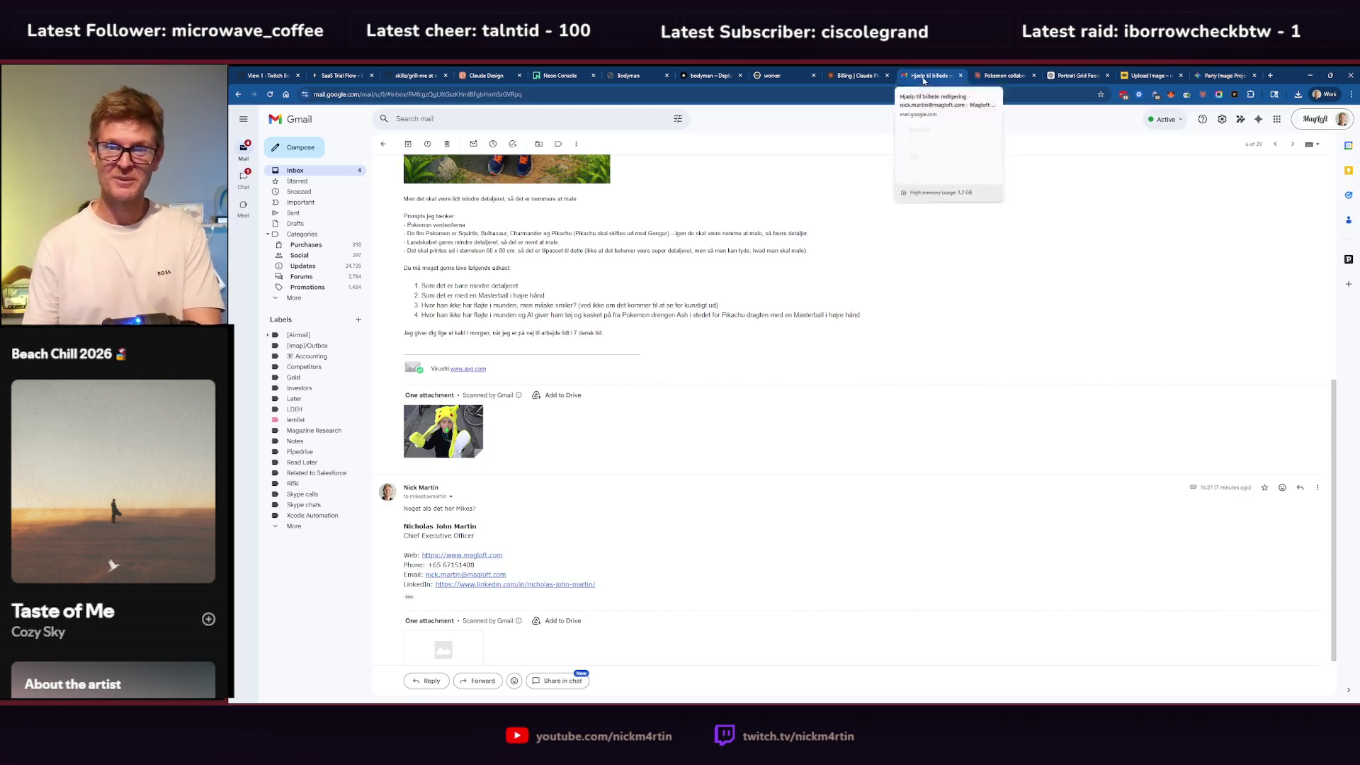
{"action": "left_click", "coordinate": [312, 173]}
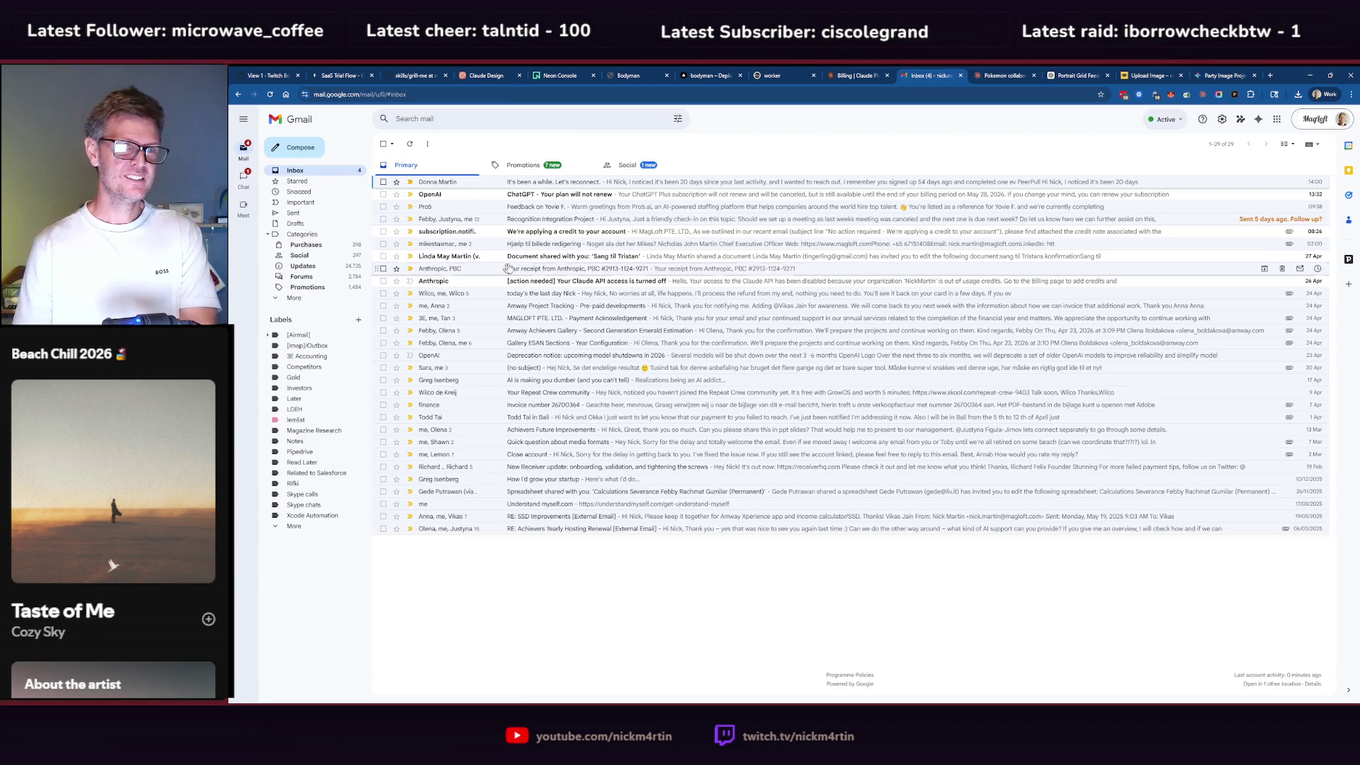
{"action": "left_click", "coordinate": [962, 75]}
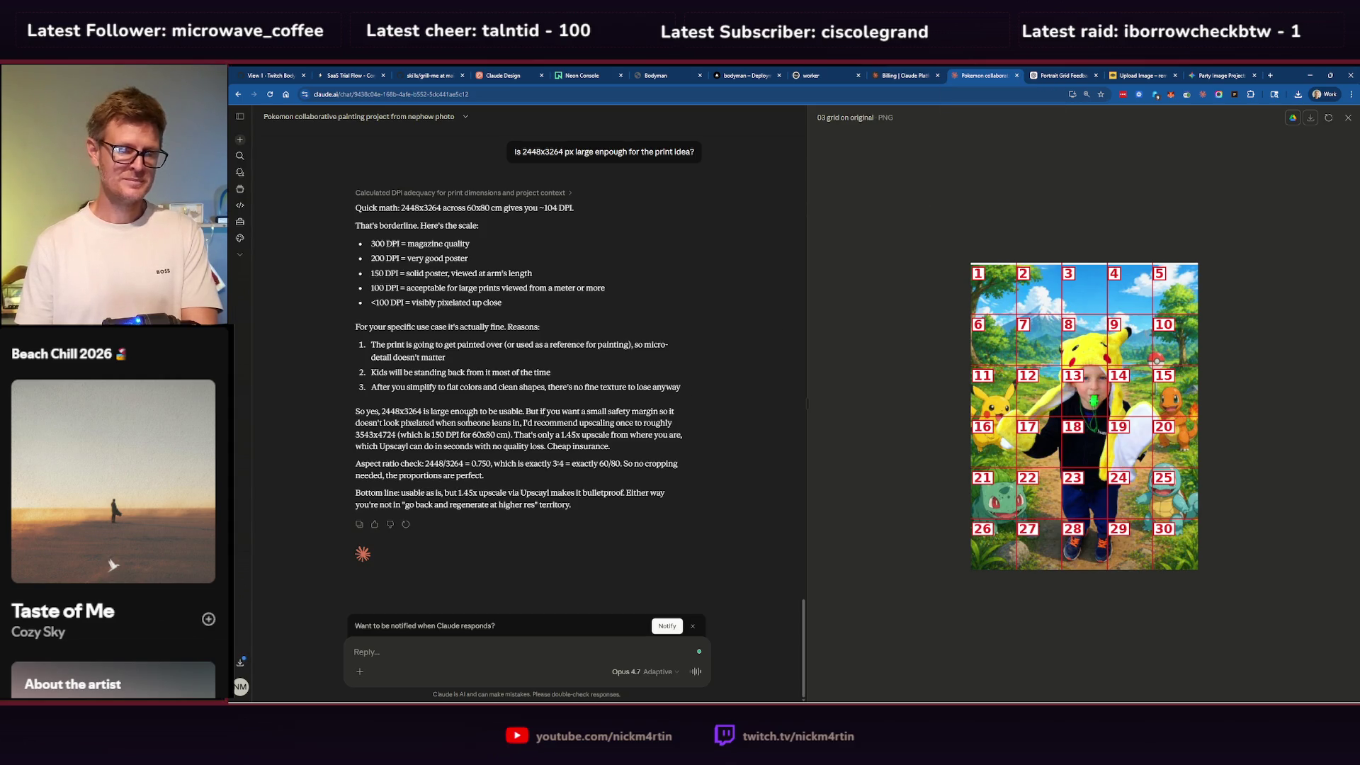
- Skim the Claude DPI chat, then return to the Gemini Party Image Project conversation
{"action": "scroll", "coordinate": [468, 418], "scroll_direction": "up", "scroll_amount": 4}
{"action": "scroll", "coordinate": [468, 422], "scroll_direction": "down", "scroll_amount": 4}
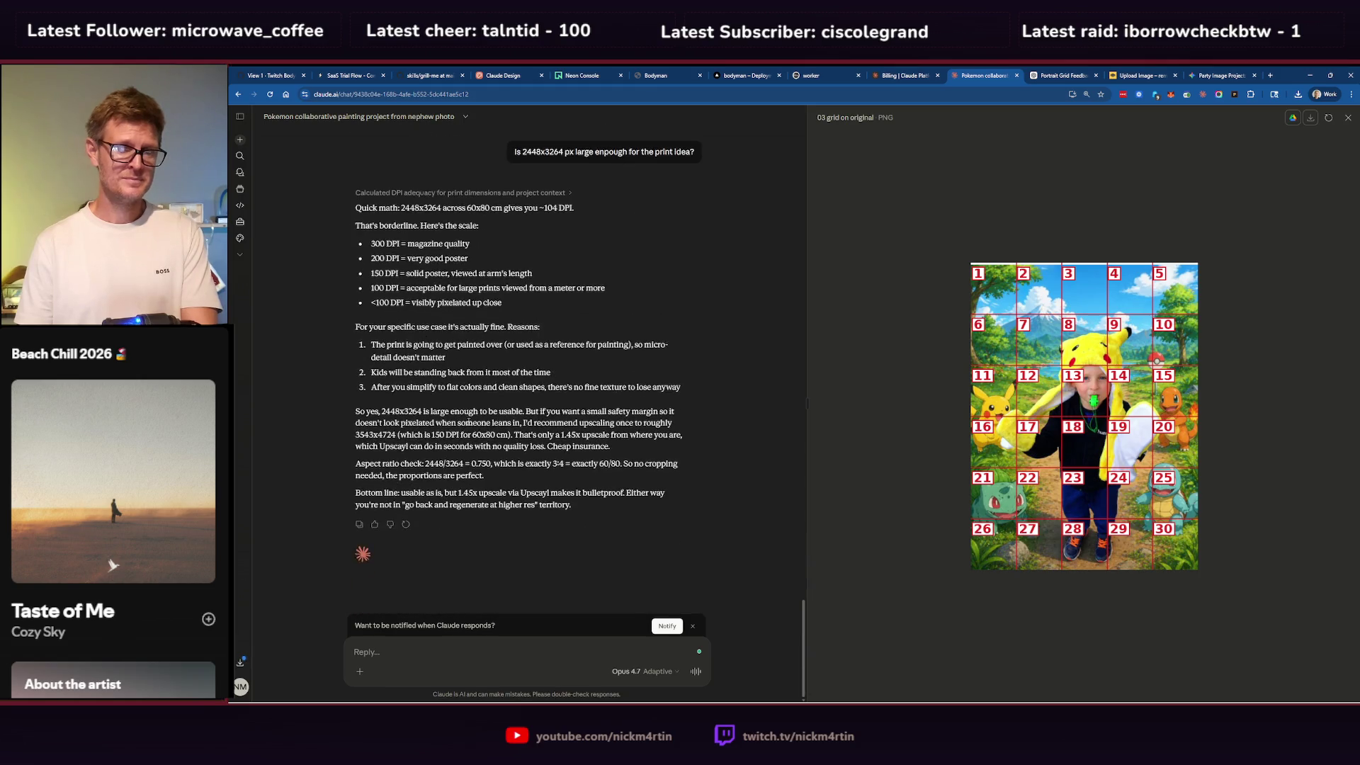
{"action": "left_click", "coordinate": [1220, 75]}
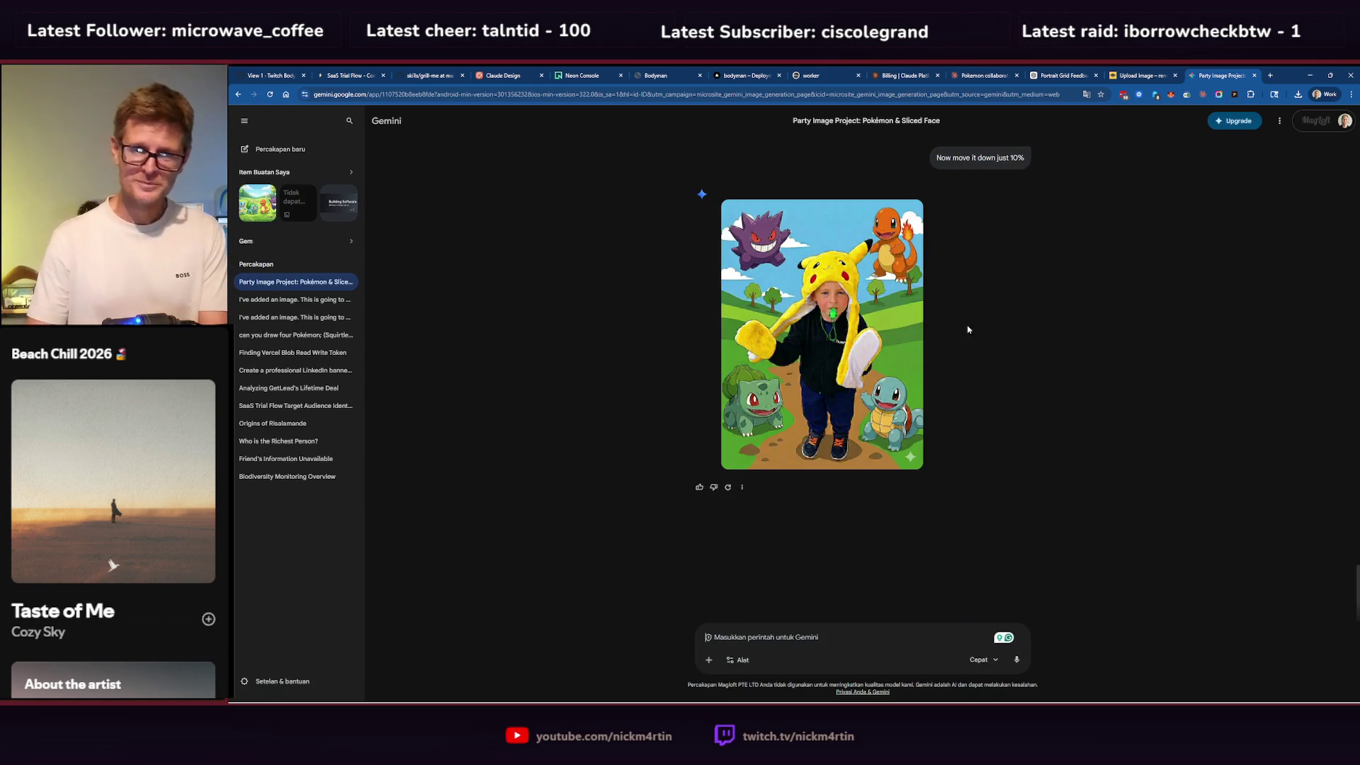
- View the newest generated image enlarged, then scroll back through the earlier conversation
{"action": "left_click", "coordinate": [818, 305]}
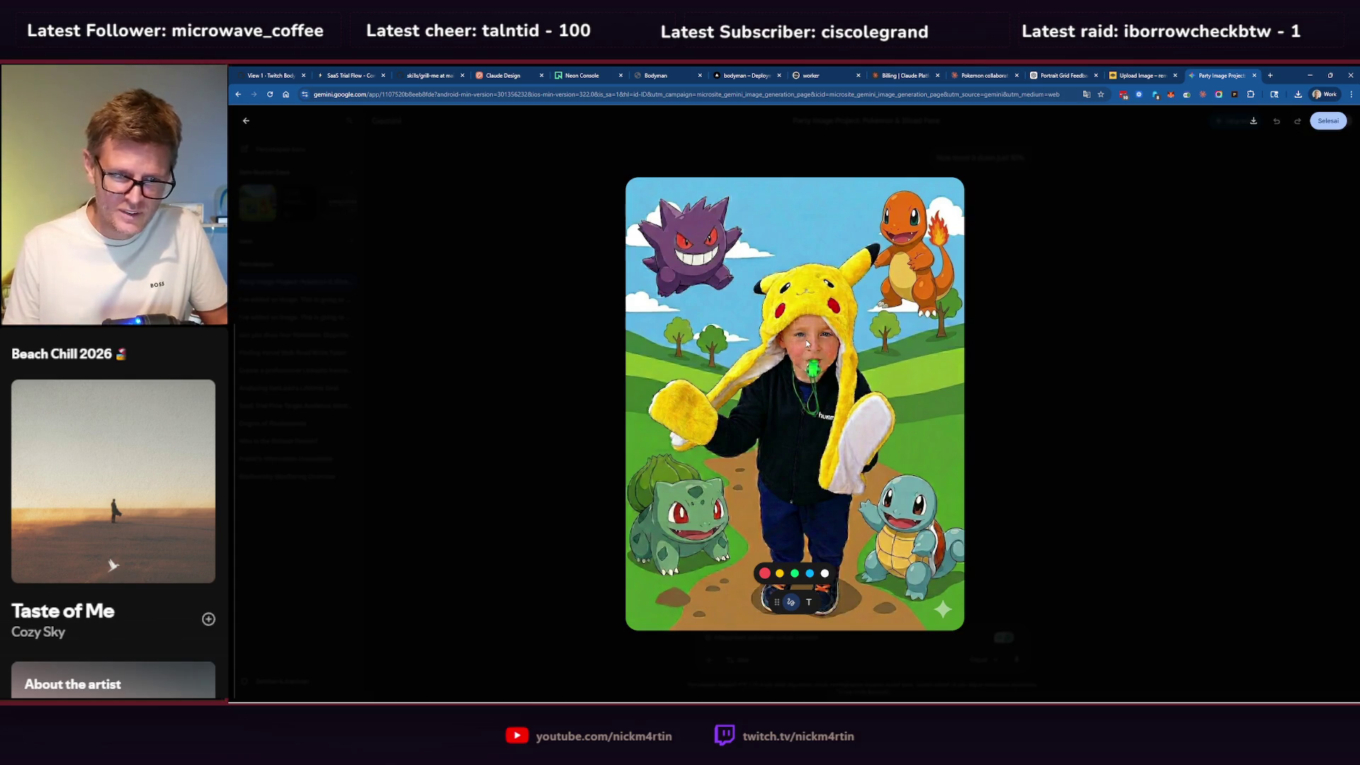
{"action": "key", "text": "Escape"}
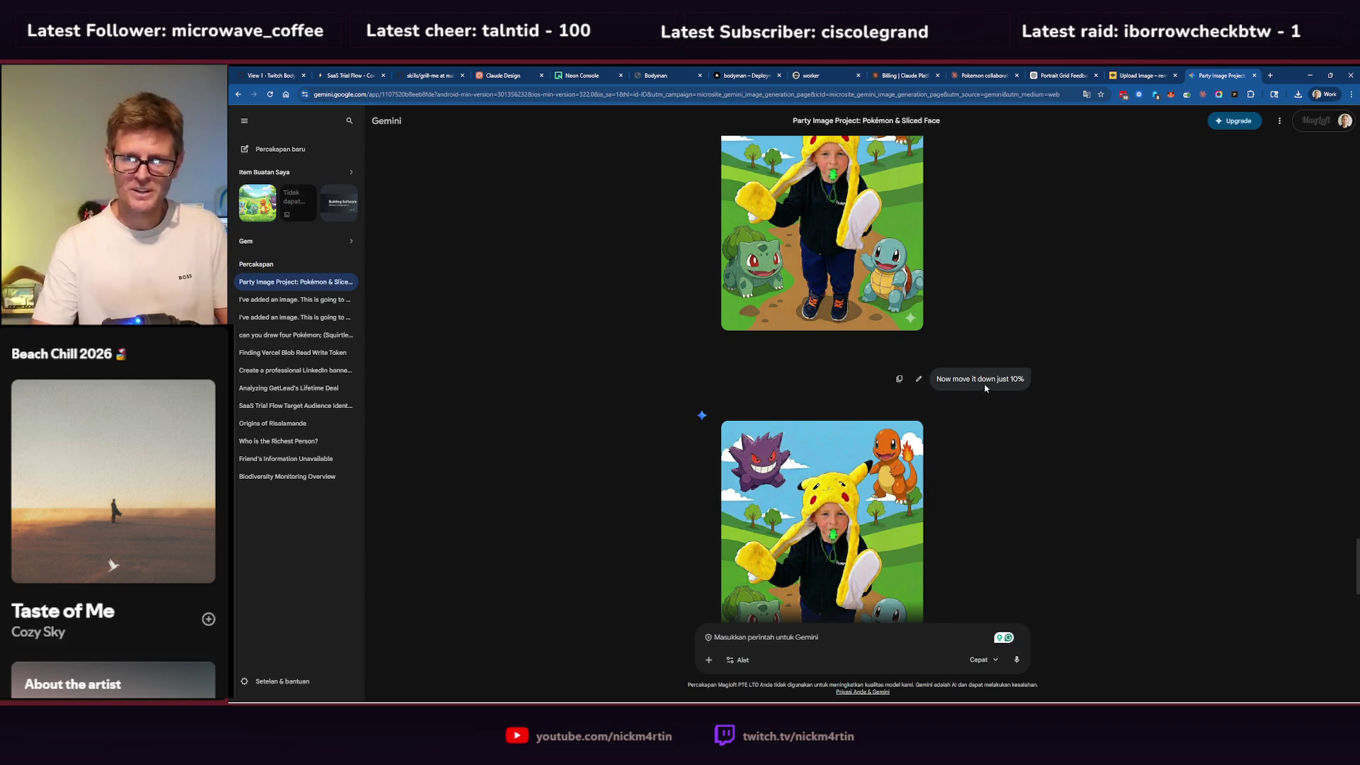
{"action": "scroll", "coordinate": [991, 389], "scroll_direction": "up", "scroll_amount": 3}
{"action": "scroll", "coordinate": [1004, 390], "scroll_direction": "up", "scroll_amount": 10}
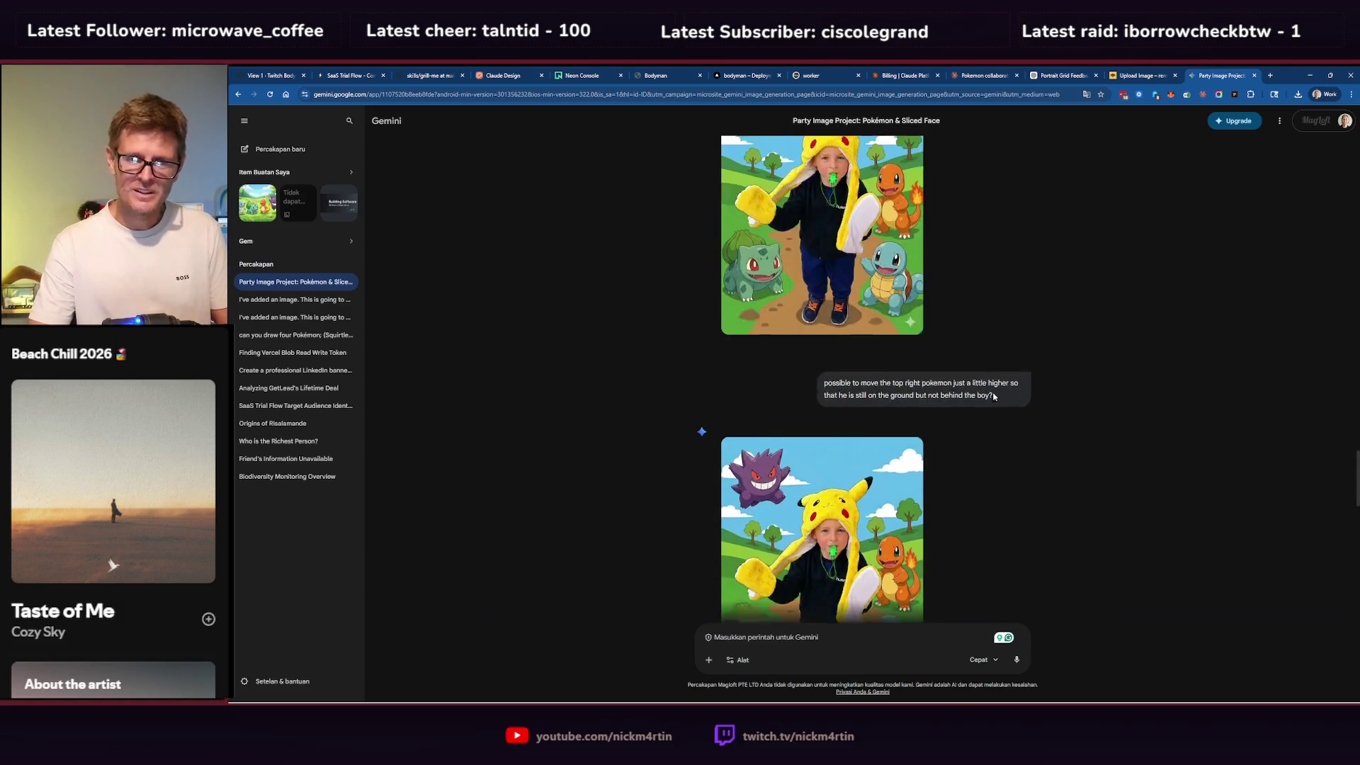
{"action": "scroll", "coordinate": [991, 396], "scroll_direction": "up", "scroll_amount": 10}
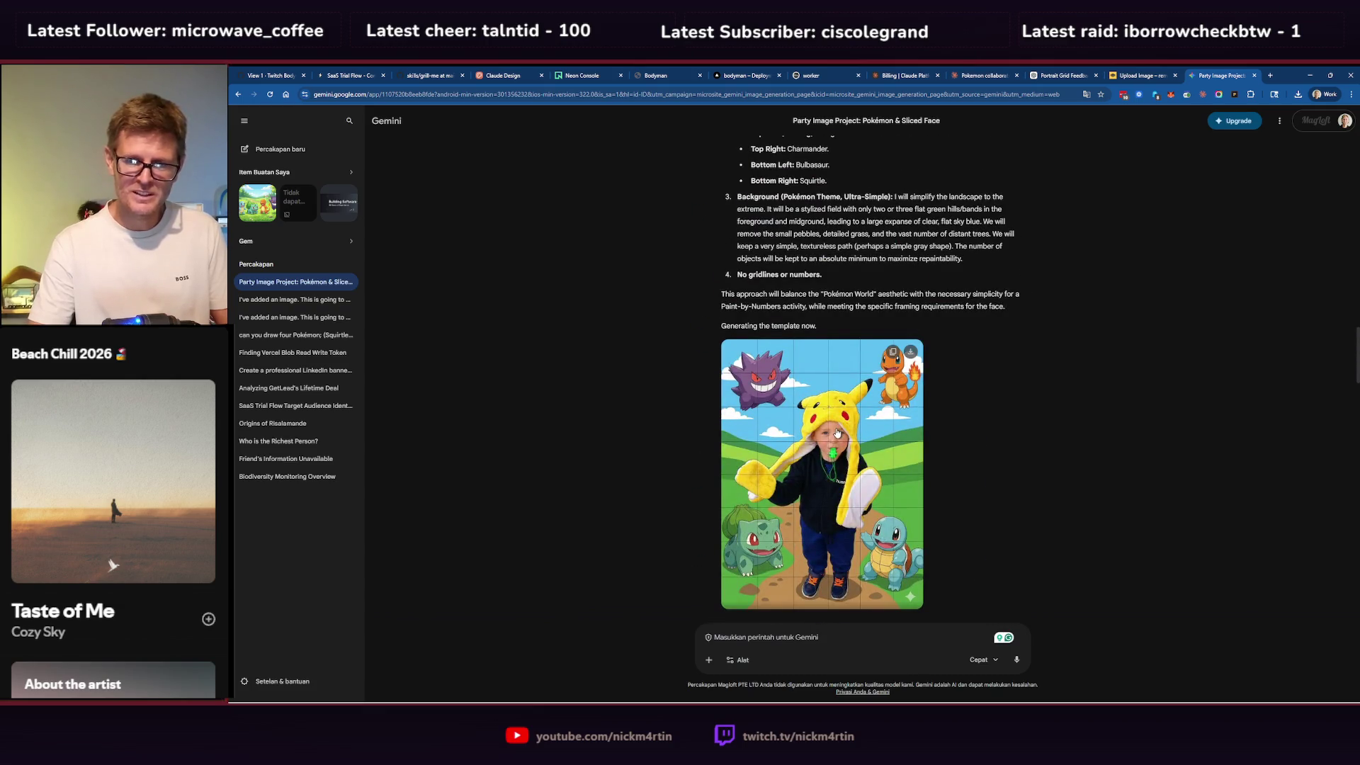
{"action": "scroll", "coordinate": [994, 409], "scroll_direction": "up", "scroll_amount": 5}
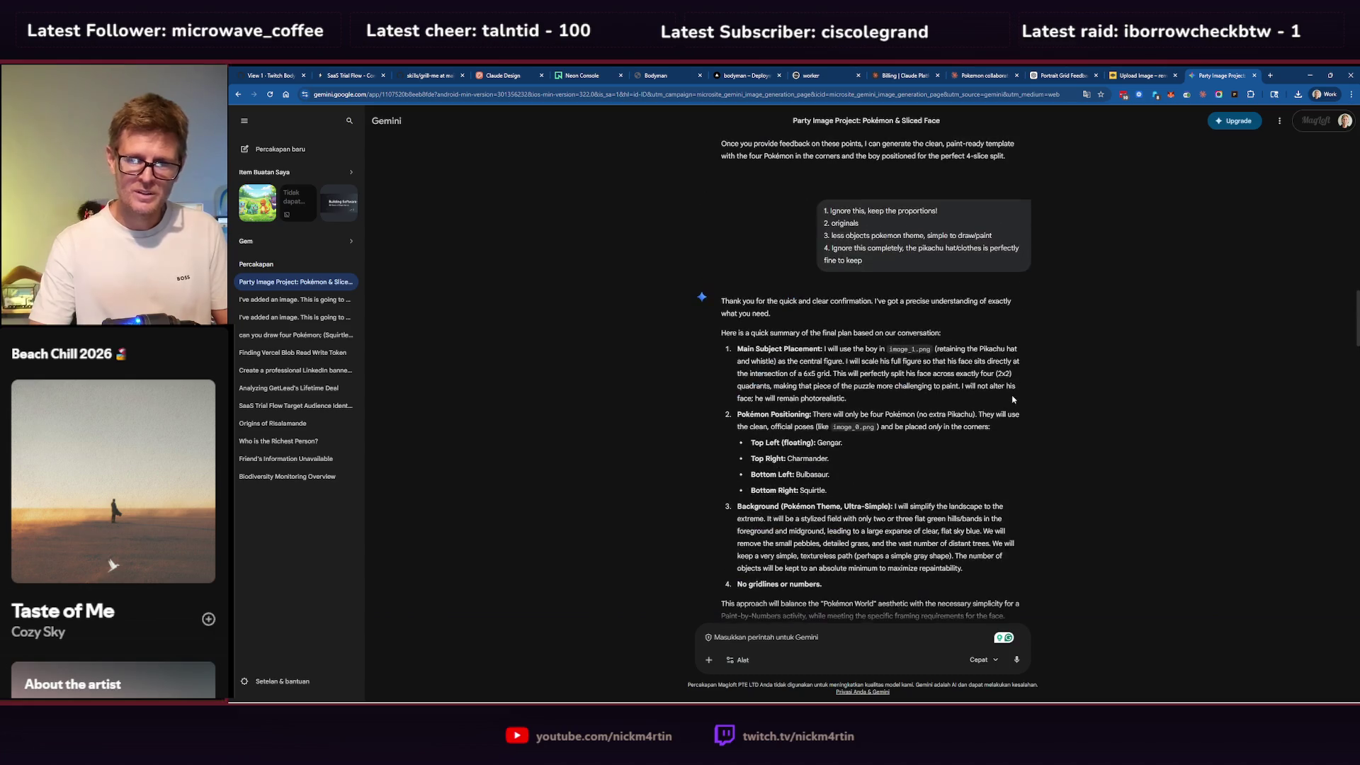
{"action": "scroll", "coordinate": [994, 408], "scroll_direction": "down", "scroll_amount": 5}
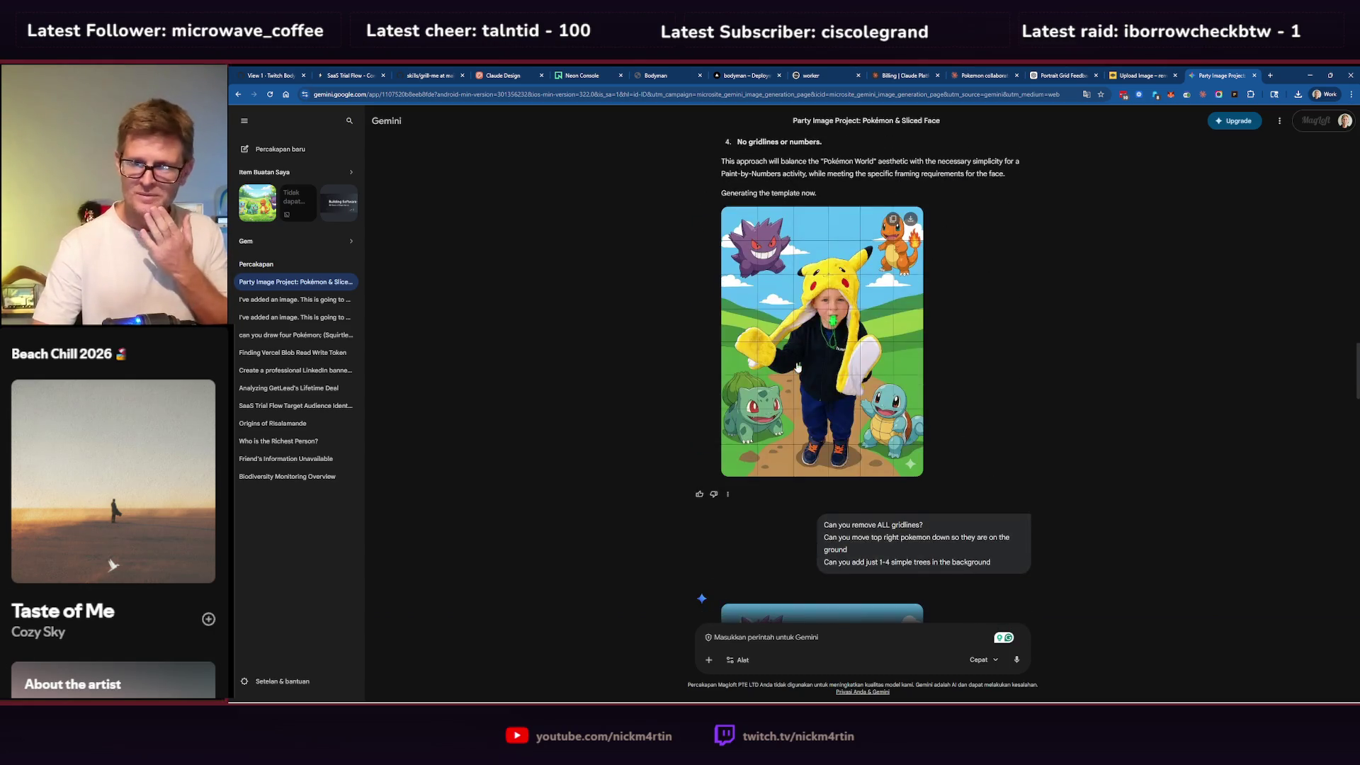
- Inspect the earlier template image and its reply options, then go to the Gem manager page
{"action": "left_click", "coordinate": [830, 345]}
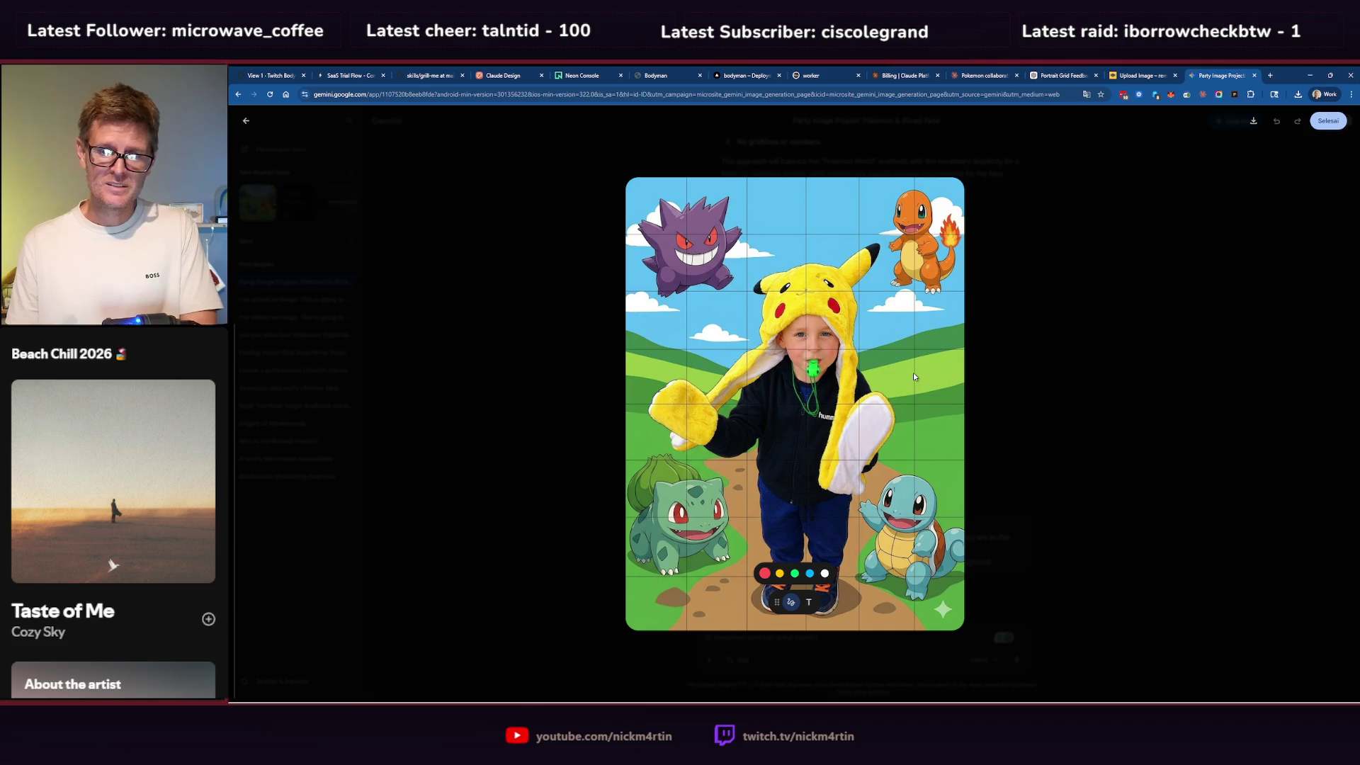
{"action": "left_click", "coordinate": [1006, 325]}
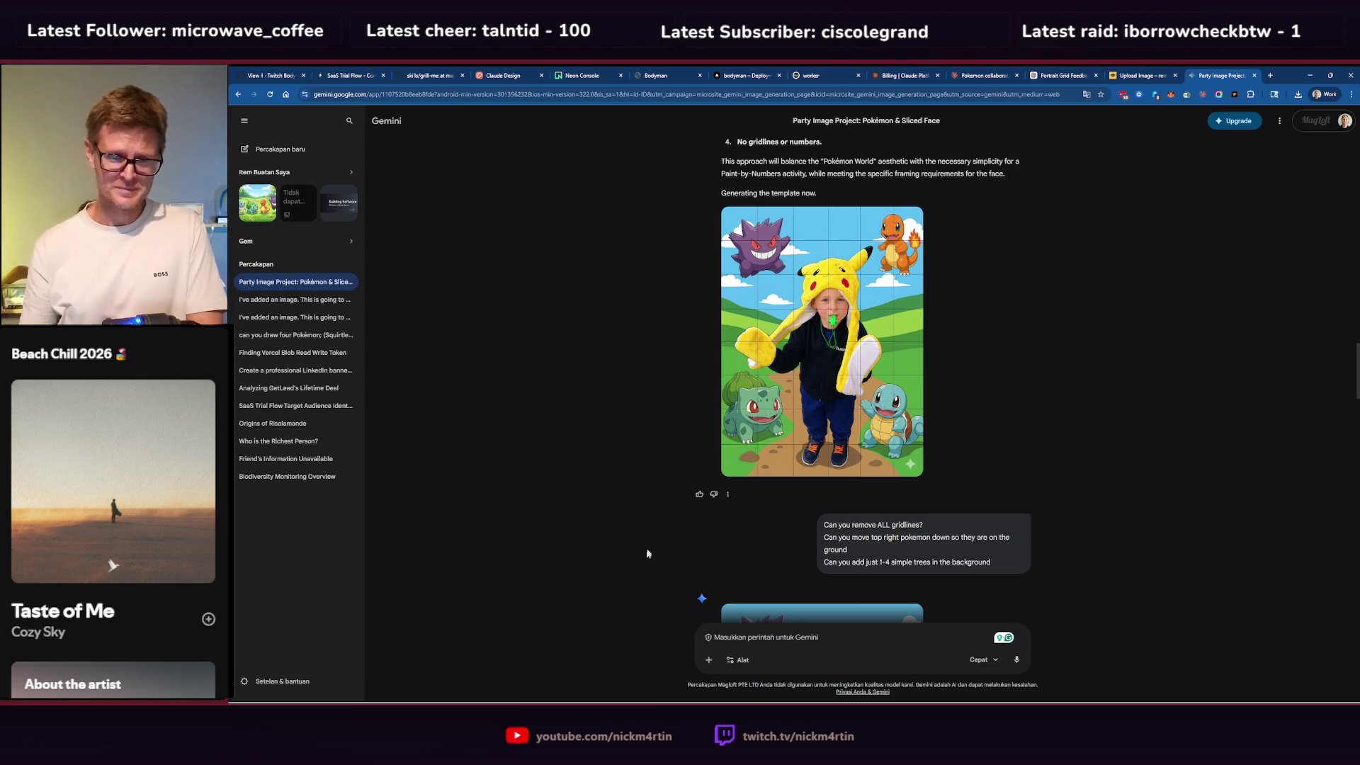
{"action": "left_click", "coordinate": [727, 494]}
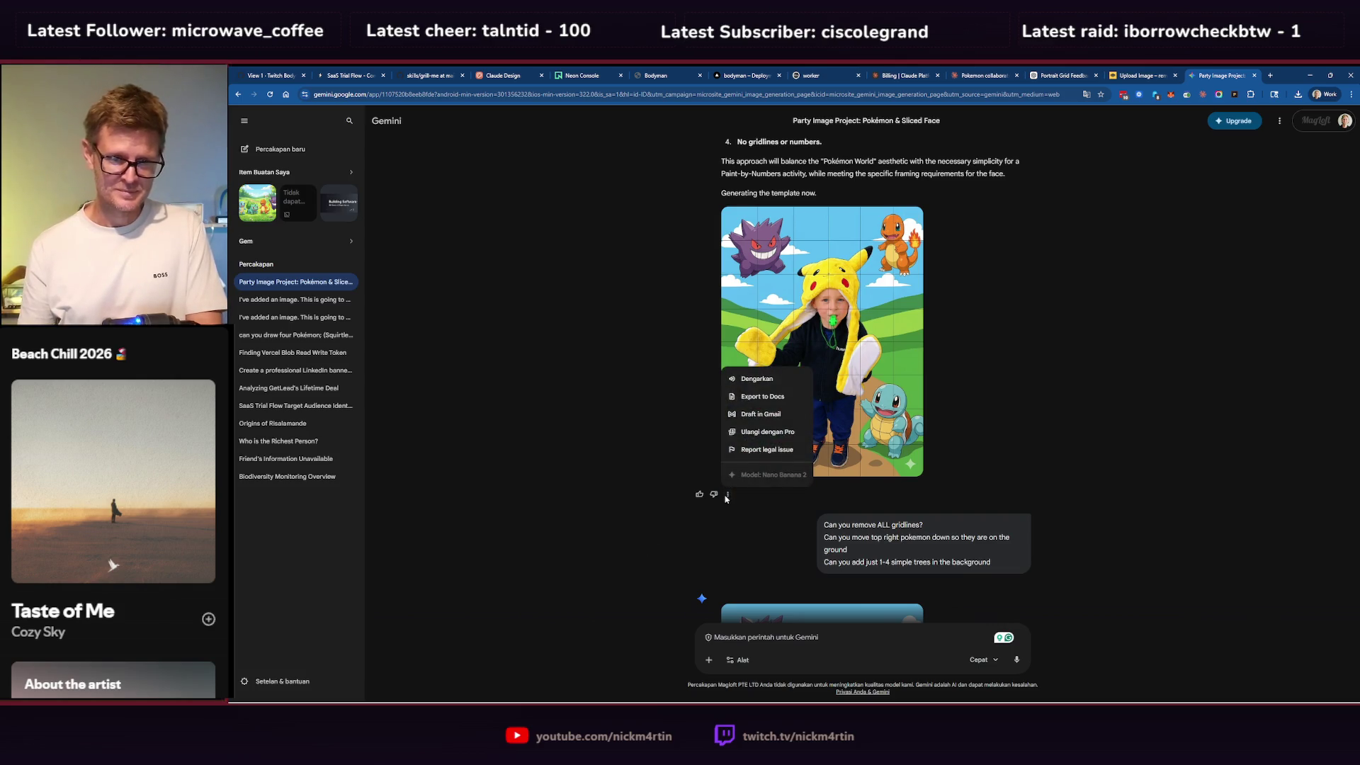
{"action": "left_click", "coordinate": [1073, 411]}
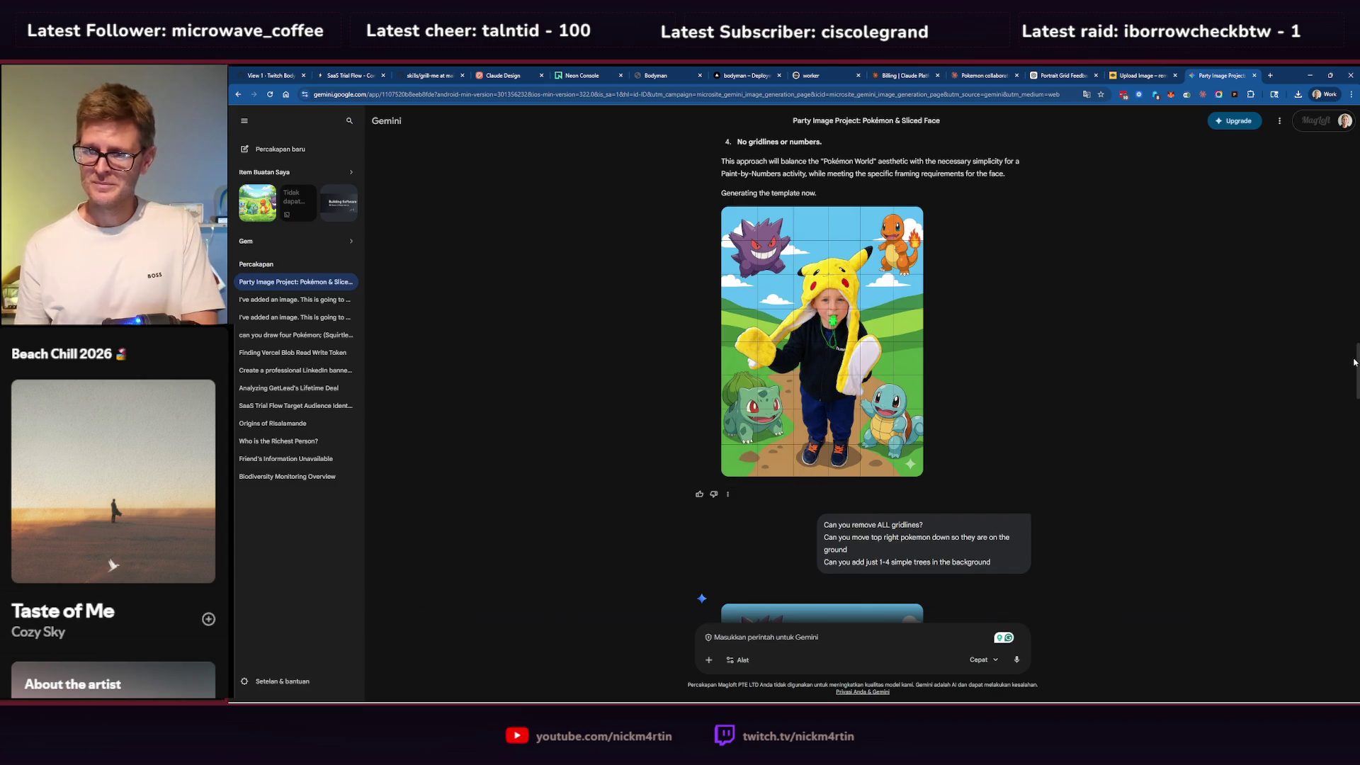
{"action": "scroll", "coordinate": [1151, 454], "scroll_direction": "down", "scroll_amount": 10}
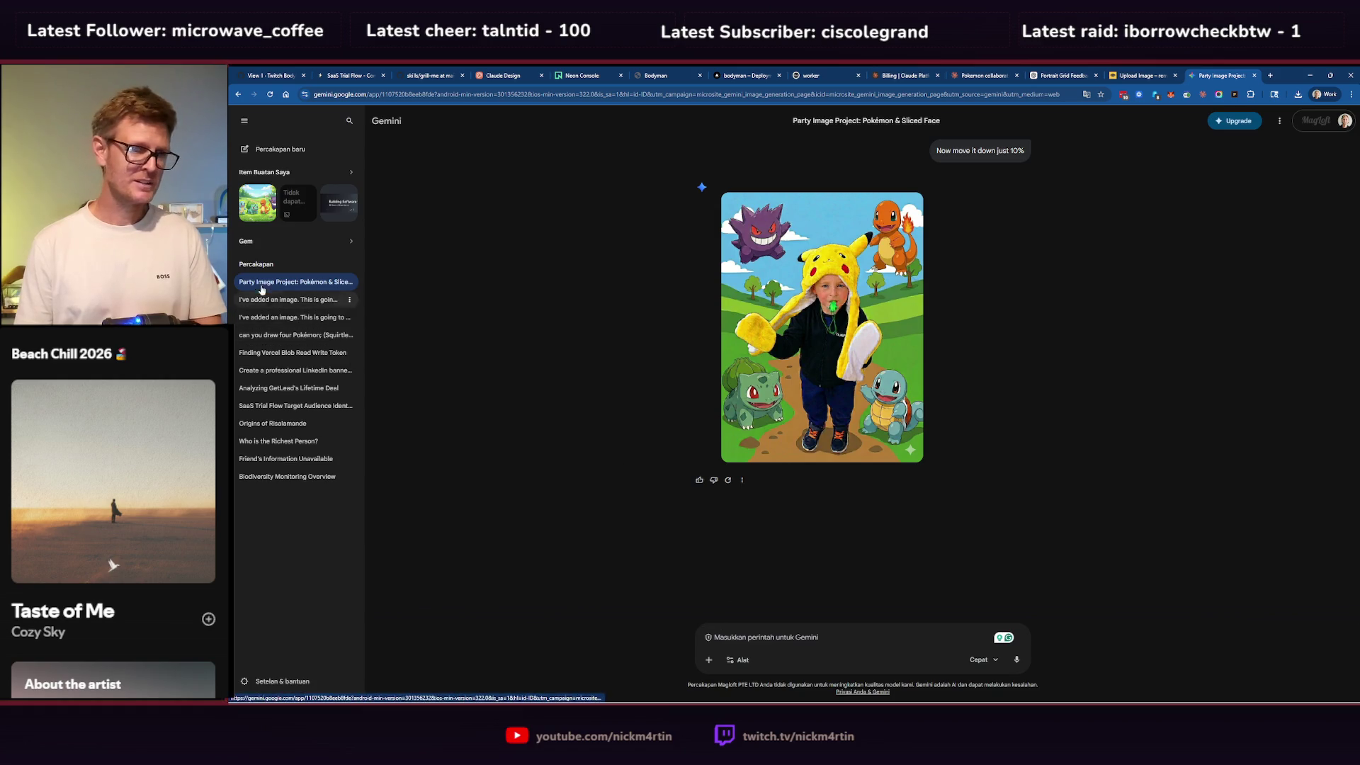
{"action": "left_click", "coordinate": [341, 241]}
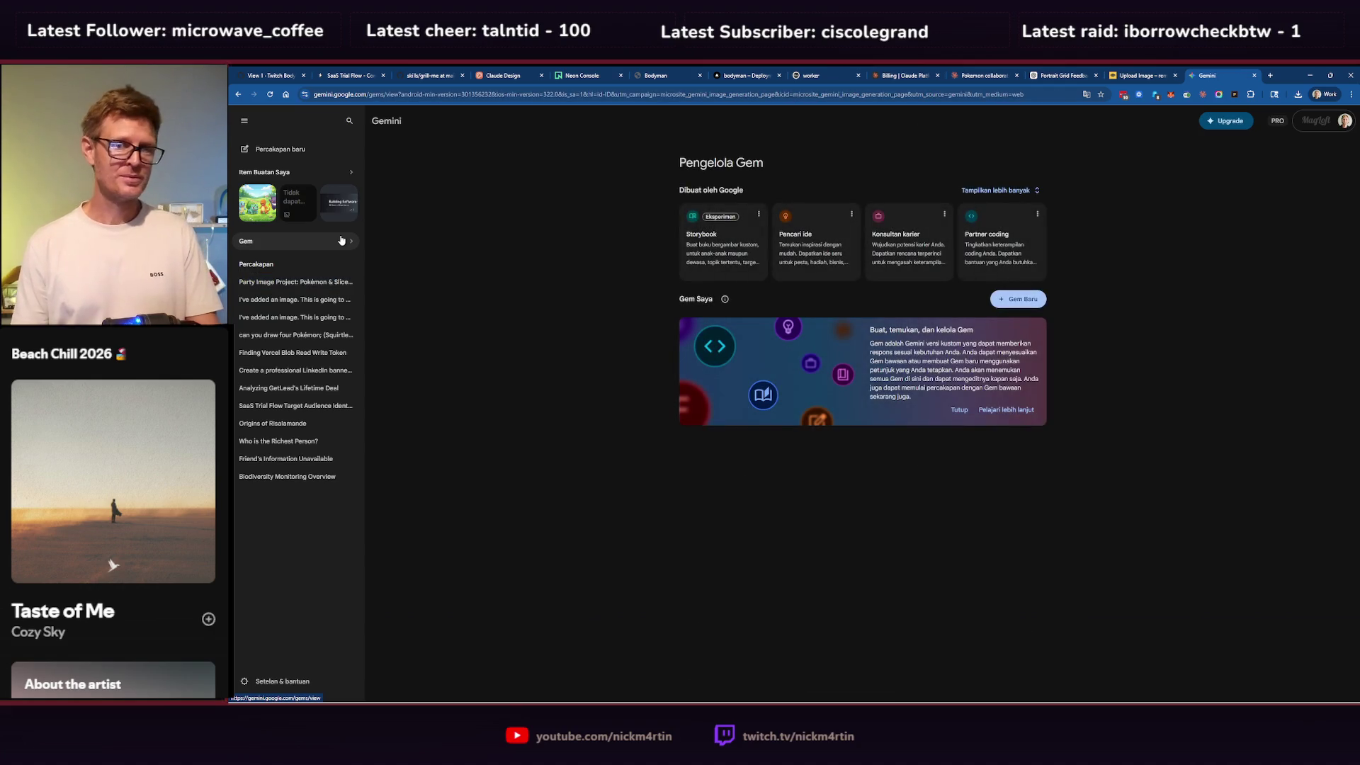
- Start a new Gemini chat and attach gemini_2.png from the computer
{"action": "left_click", "coordinate": [286, 152]}
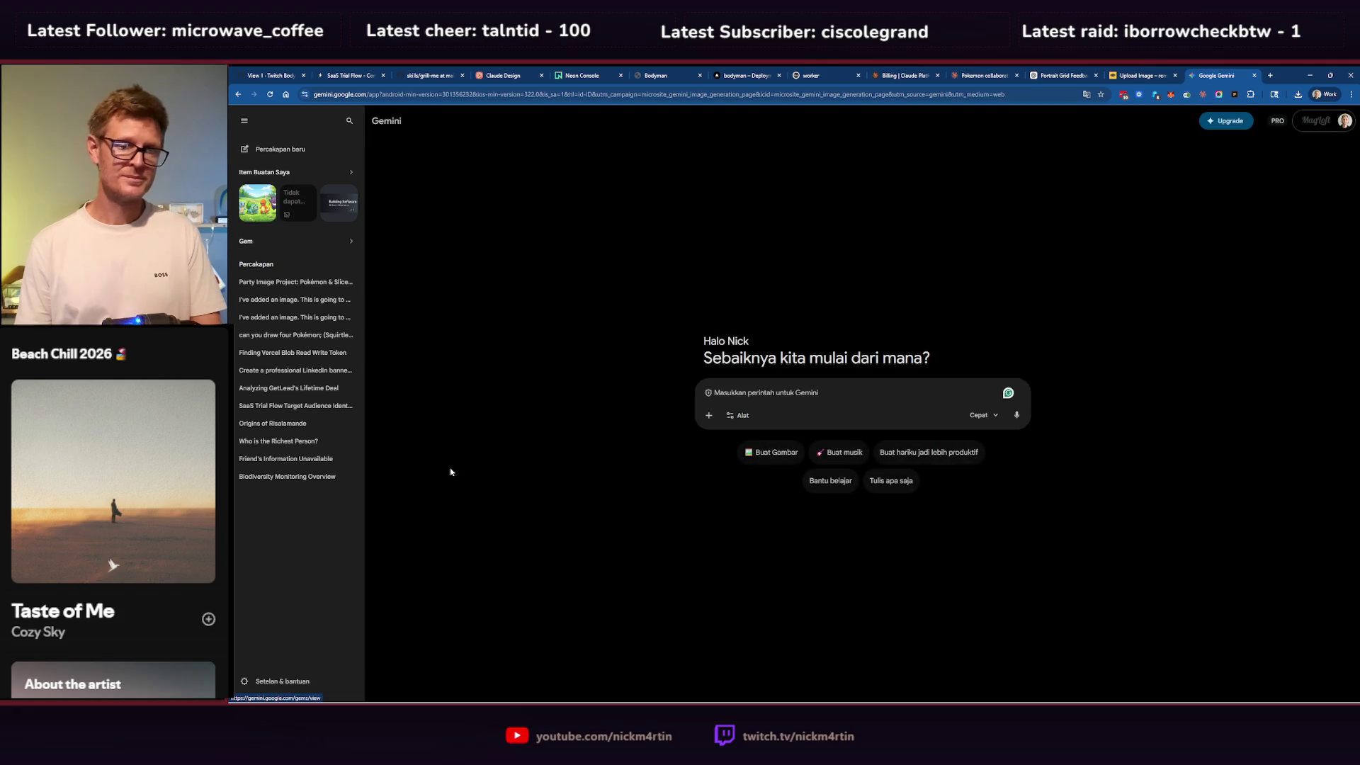
{"action": "left_click", "coordinate": [709, 416]}
{"action": "left_click", "coordinate": [739, 441]}
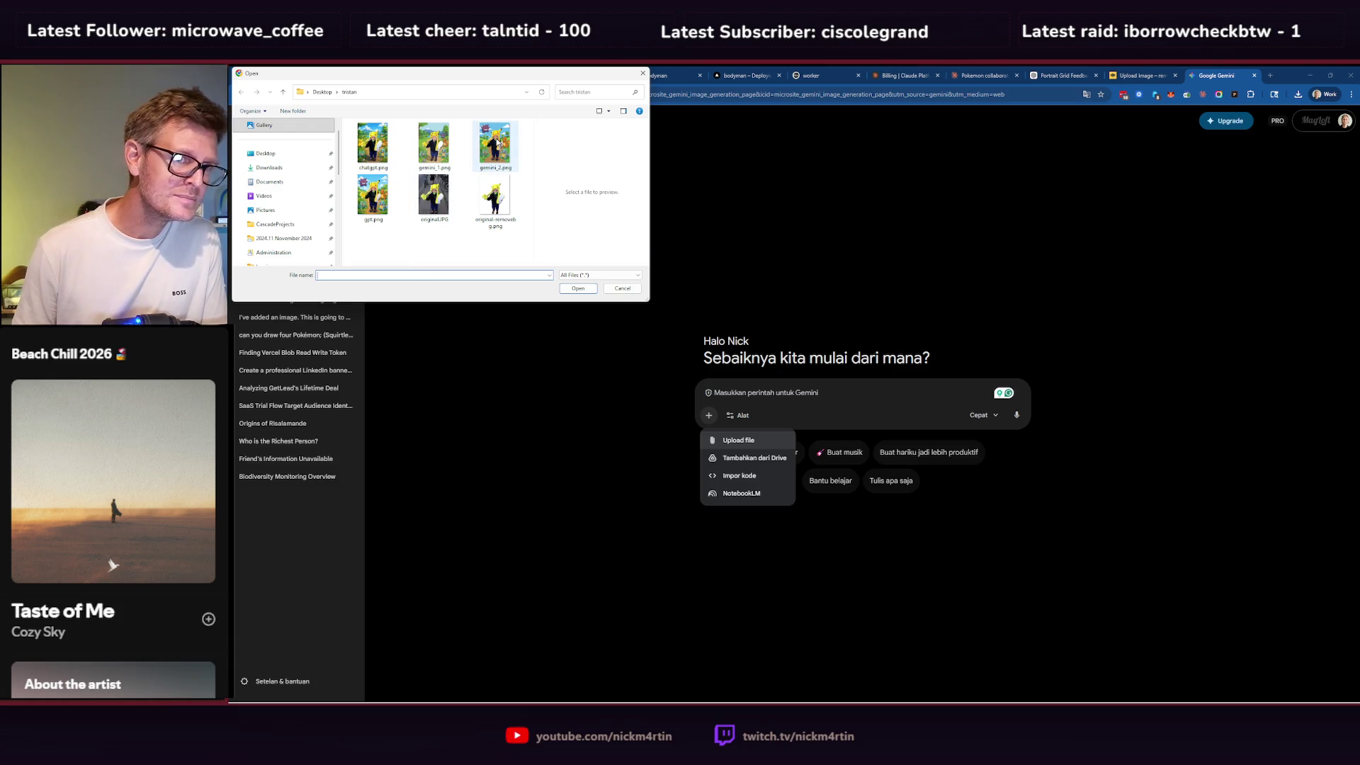
{"action": "left_click", "coordinate": [498, 141]}
{"action": "double_click", "coordinate": [498, 142]}
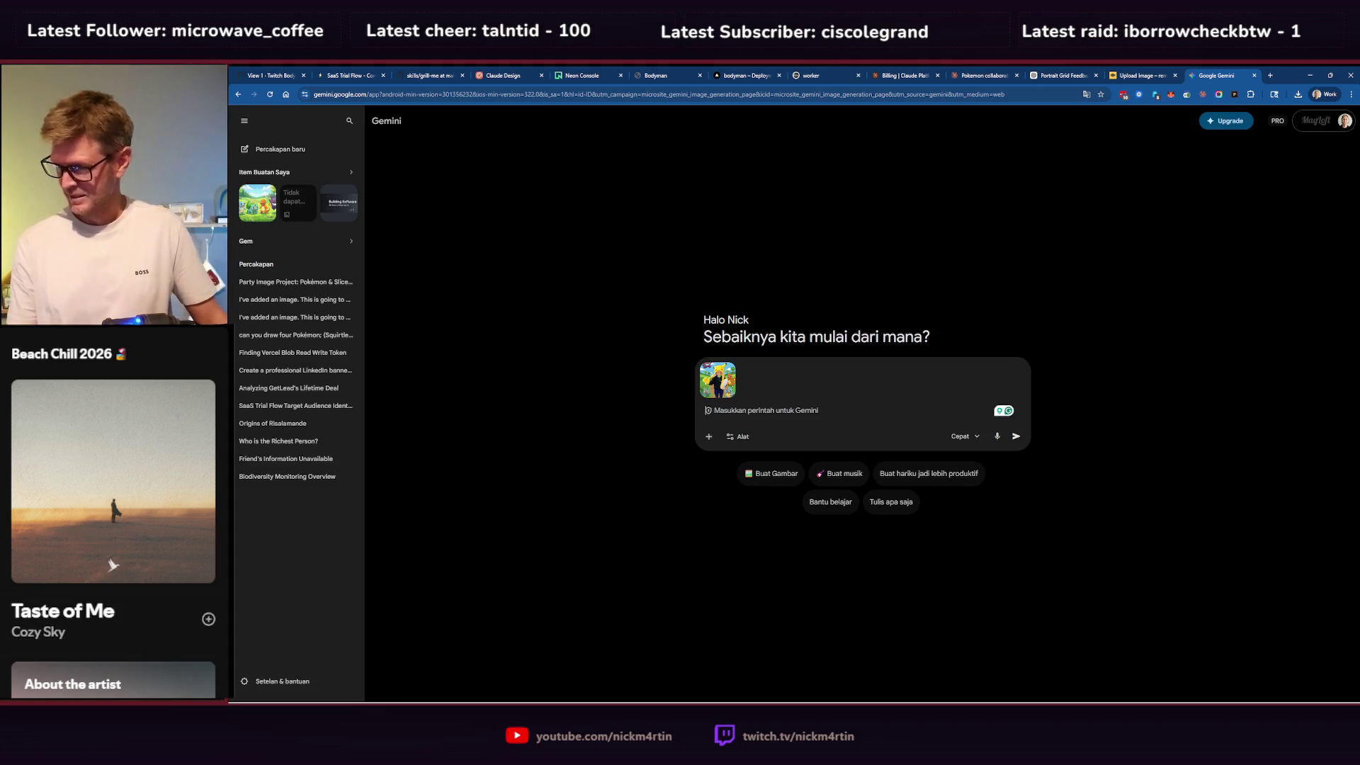
{"action": "key", "text": "alt+Tab"}
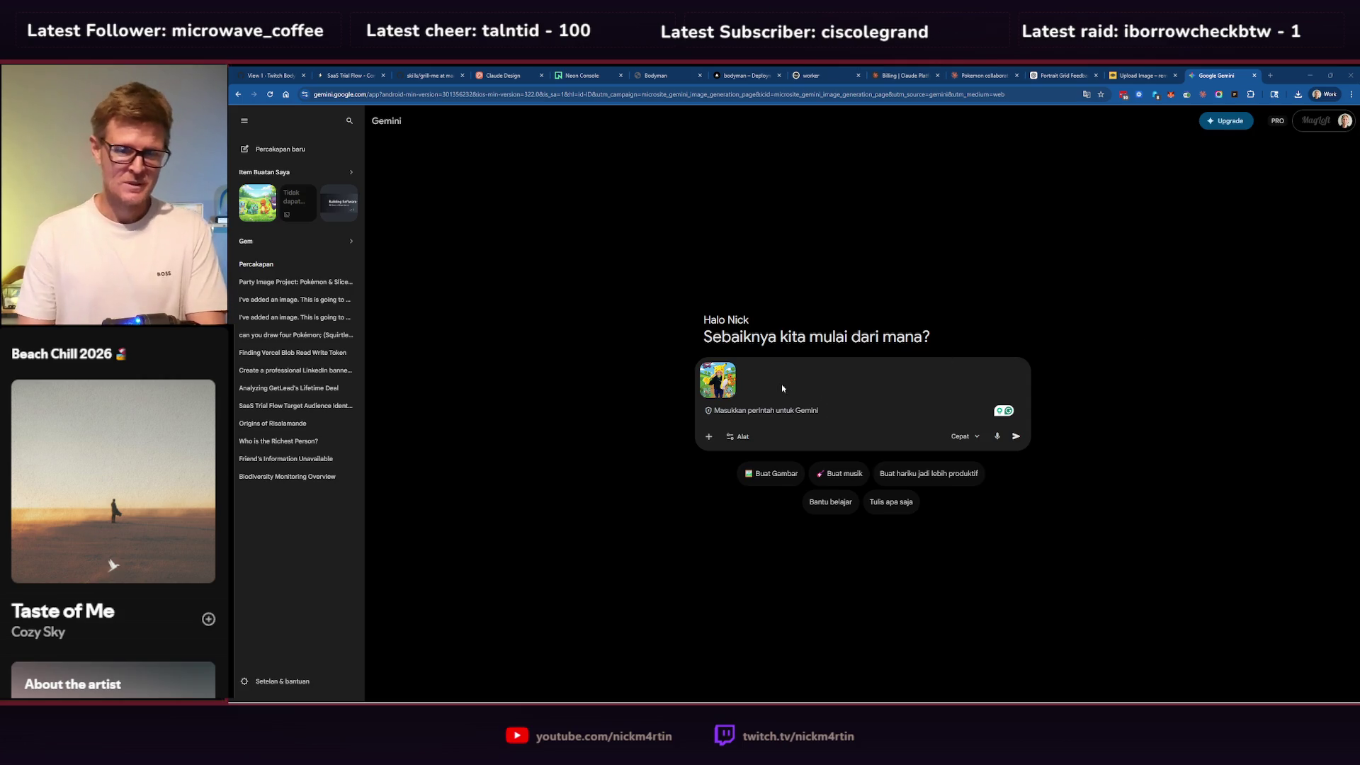
- Remove the attachment, re-upload gemini_2.png, and view it full-size
{"action": "left_click", "coordinate": [730, 369]}
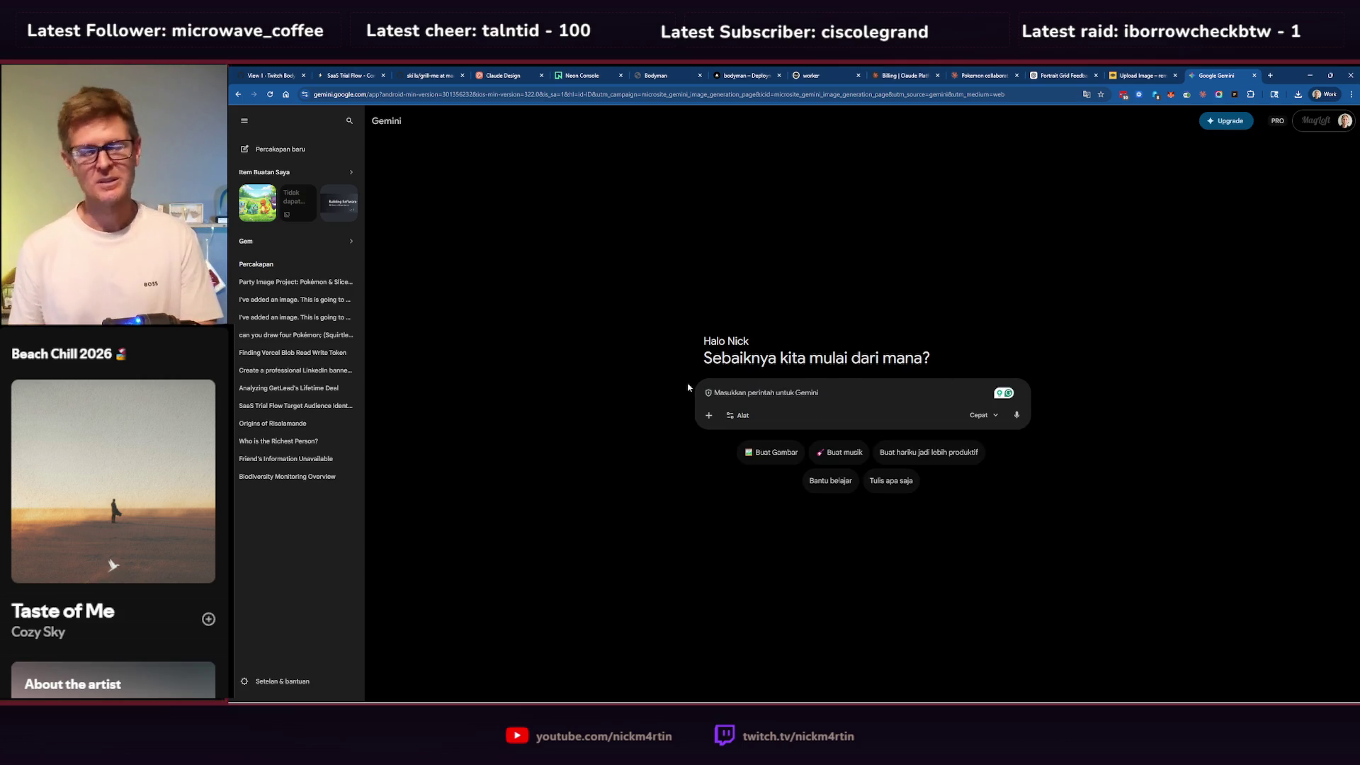
{"action": "left_click", "coordinate": [708, 416]}
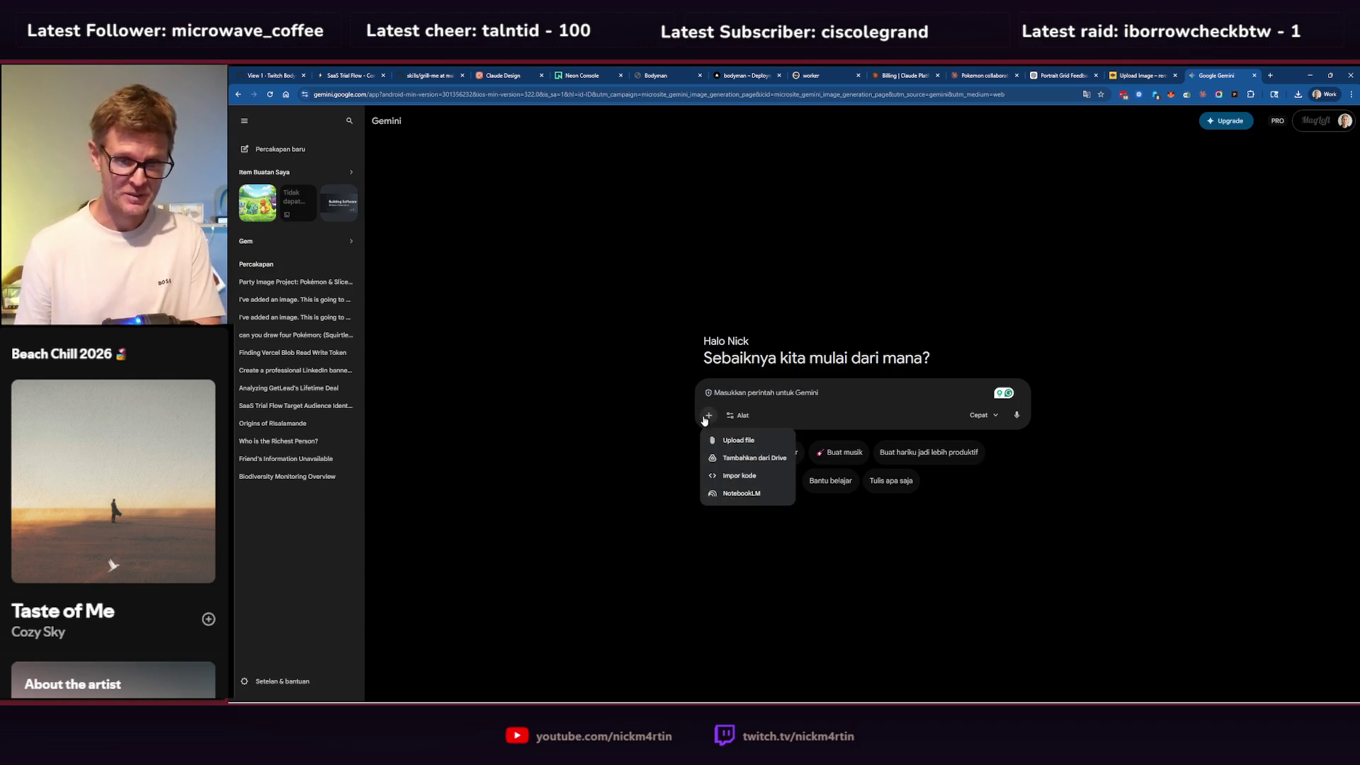
{"action": "left_click", "coordinate": [732, 442]}
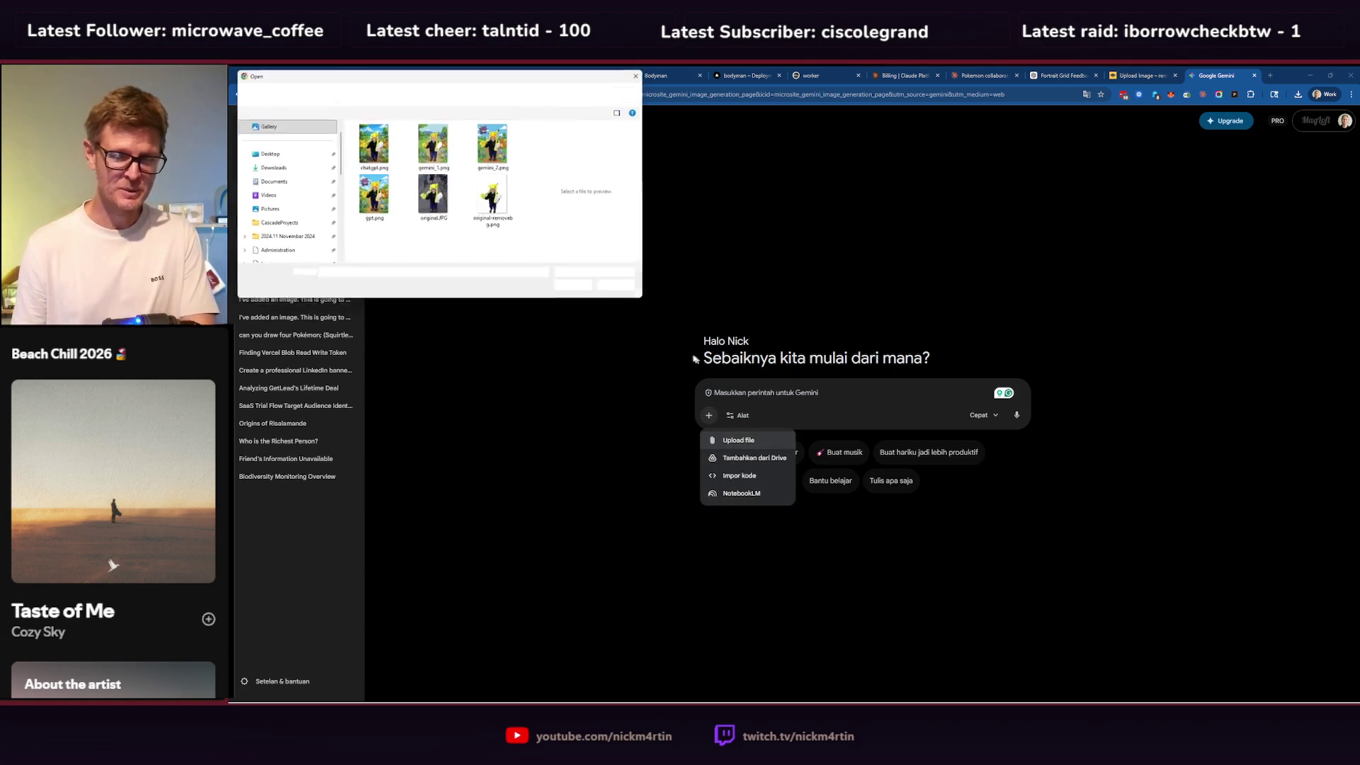
{"action": "double_click", "coordinate": [503, 151]}
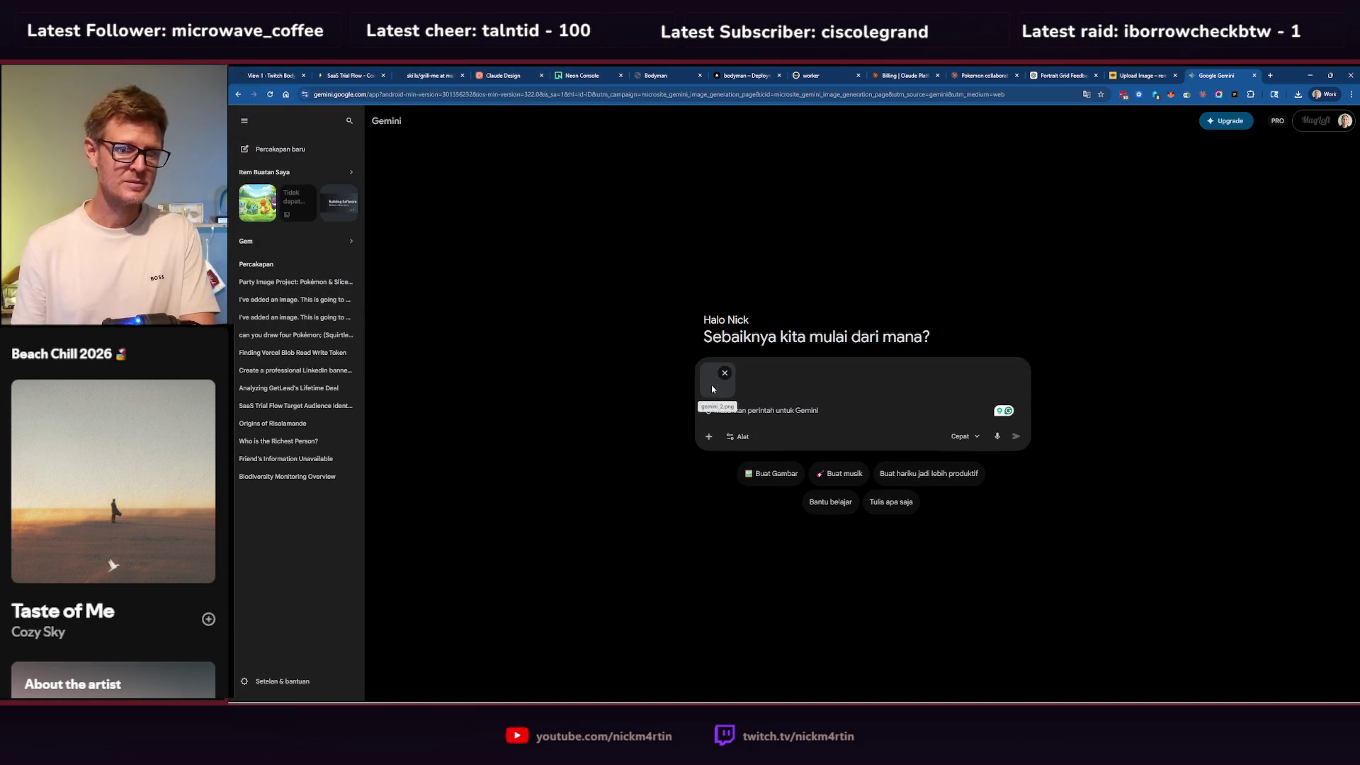
{"action": "left_click", "coordinate": [712, 394]}
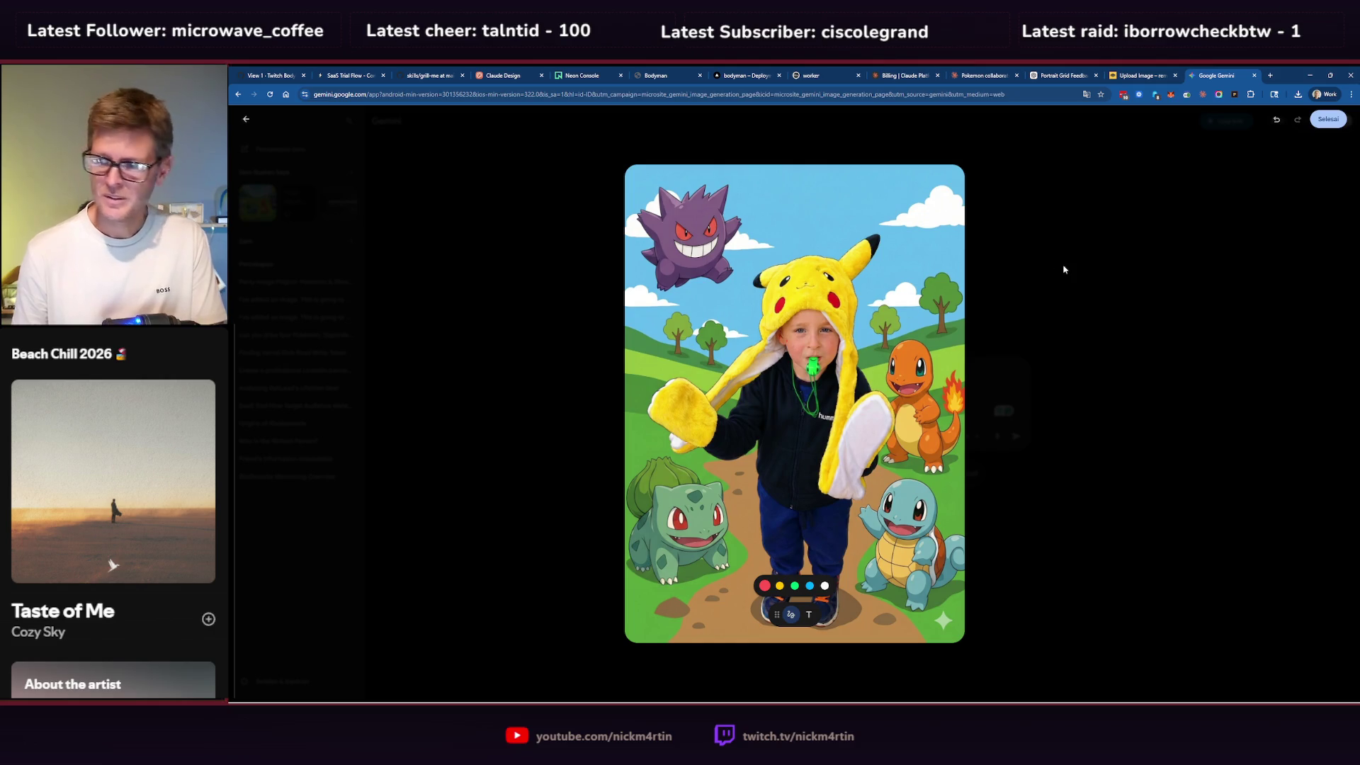
- Open the downloaded gemini_2.png in Paint from Chrome's downloads, look it over, then close Paint
{"action": "key", "text": "Escape"}
{"action": "key", "text": "alt+Tab"}
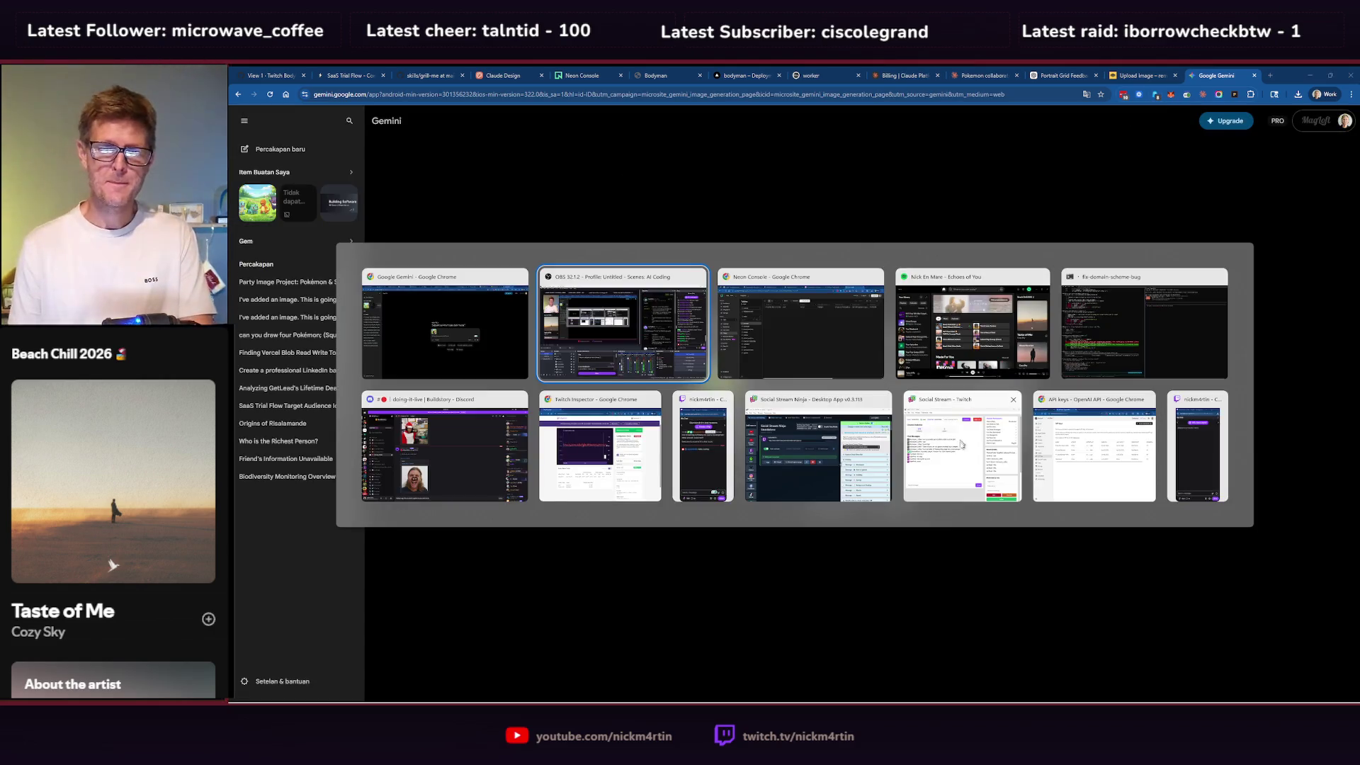
{"action": "key", "text": "Escape"}
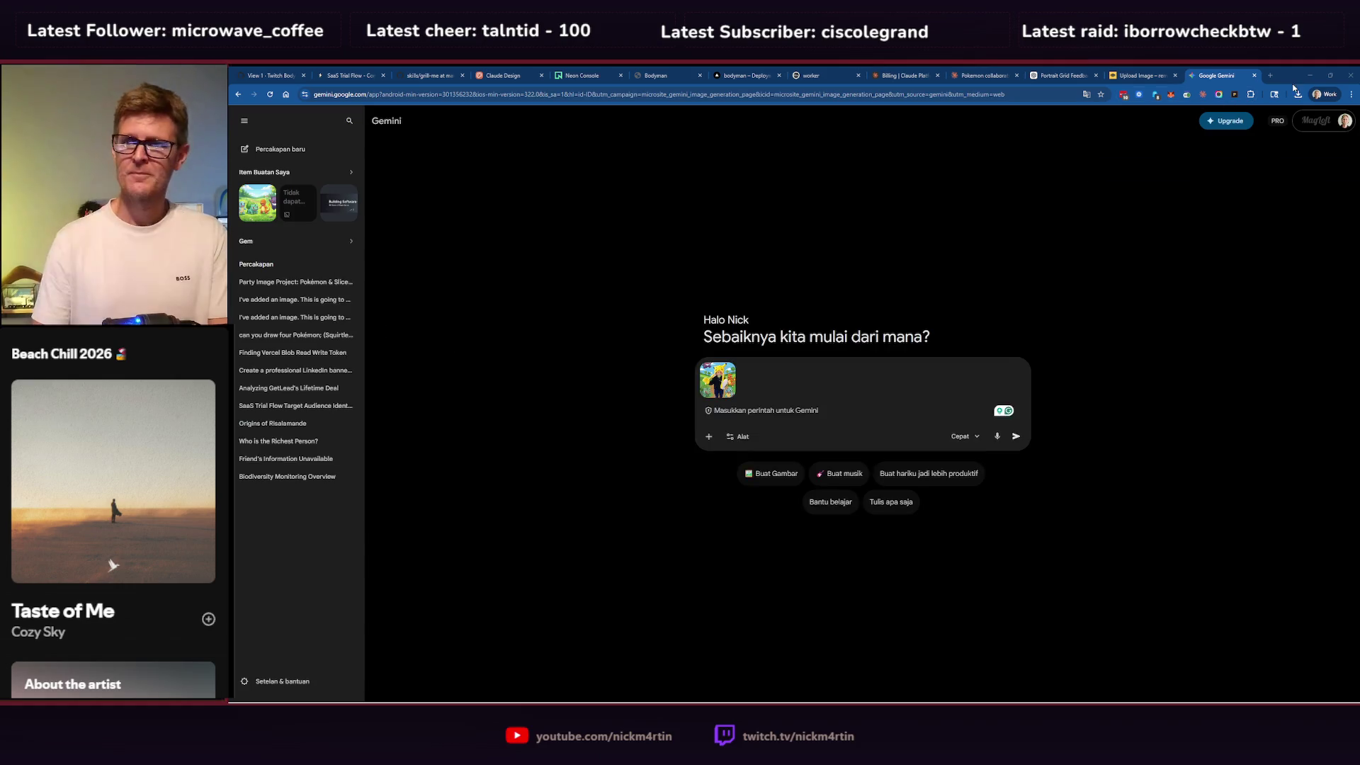
{"action": "left_click", "coordinate": [1297, 93]}
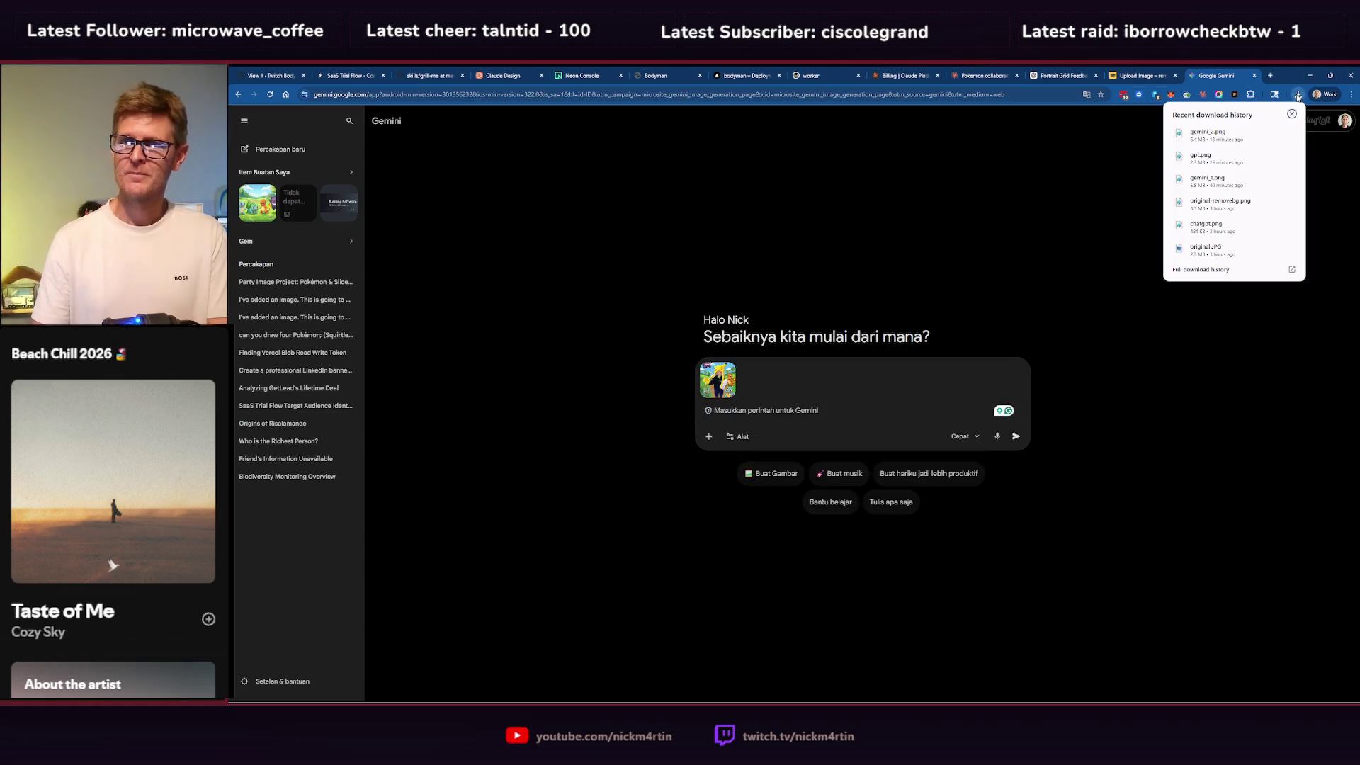
{"action": "left_click", "coordinate": [1206, 137]}
{"action": "scroll", "coordinate": [992, 398], "scroll_direction": "down", "scroll_amount": 5}
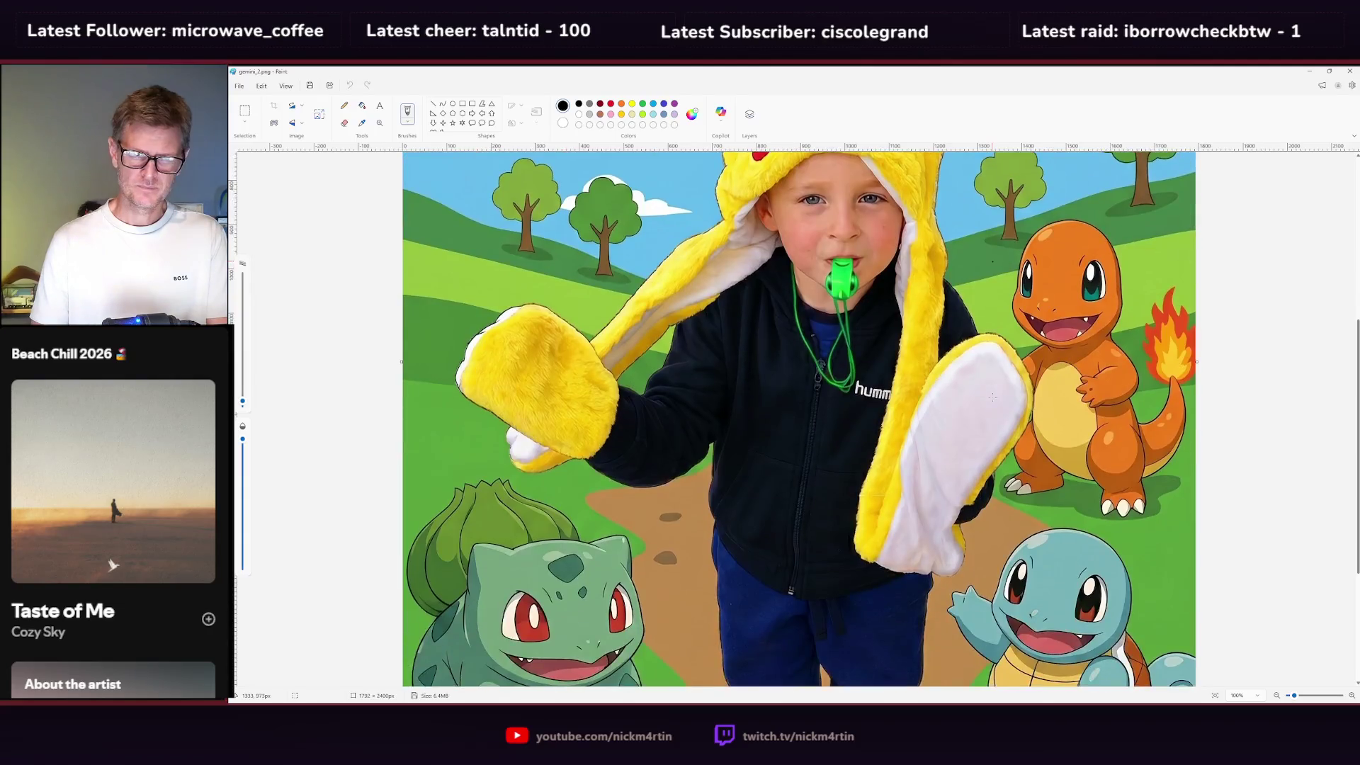
{"action": "scroll", "coordinate": [993, 397], "scroll_direction": "up", "scroll_amount": 5}
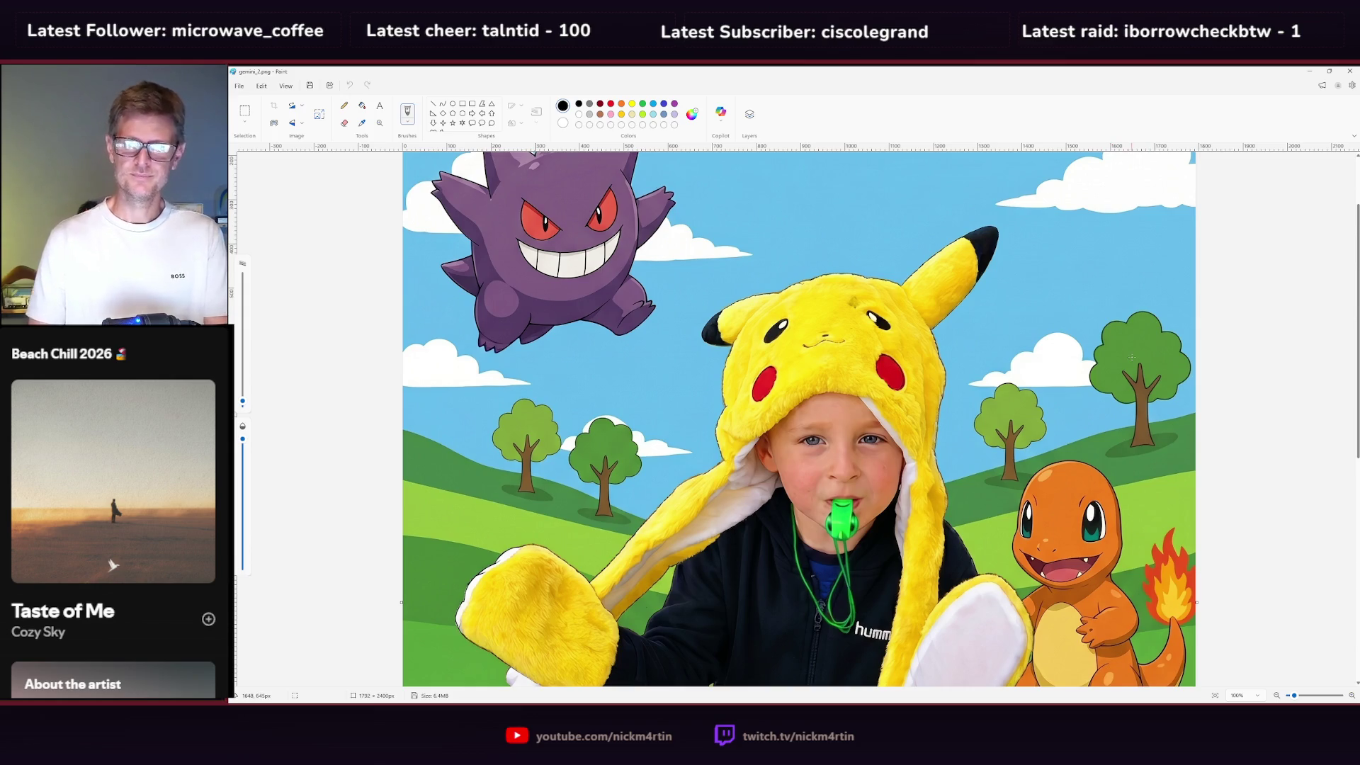
{"action": "left_click", "coordinate": [1354, 70]}
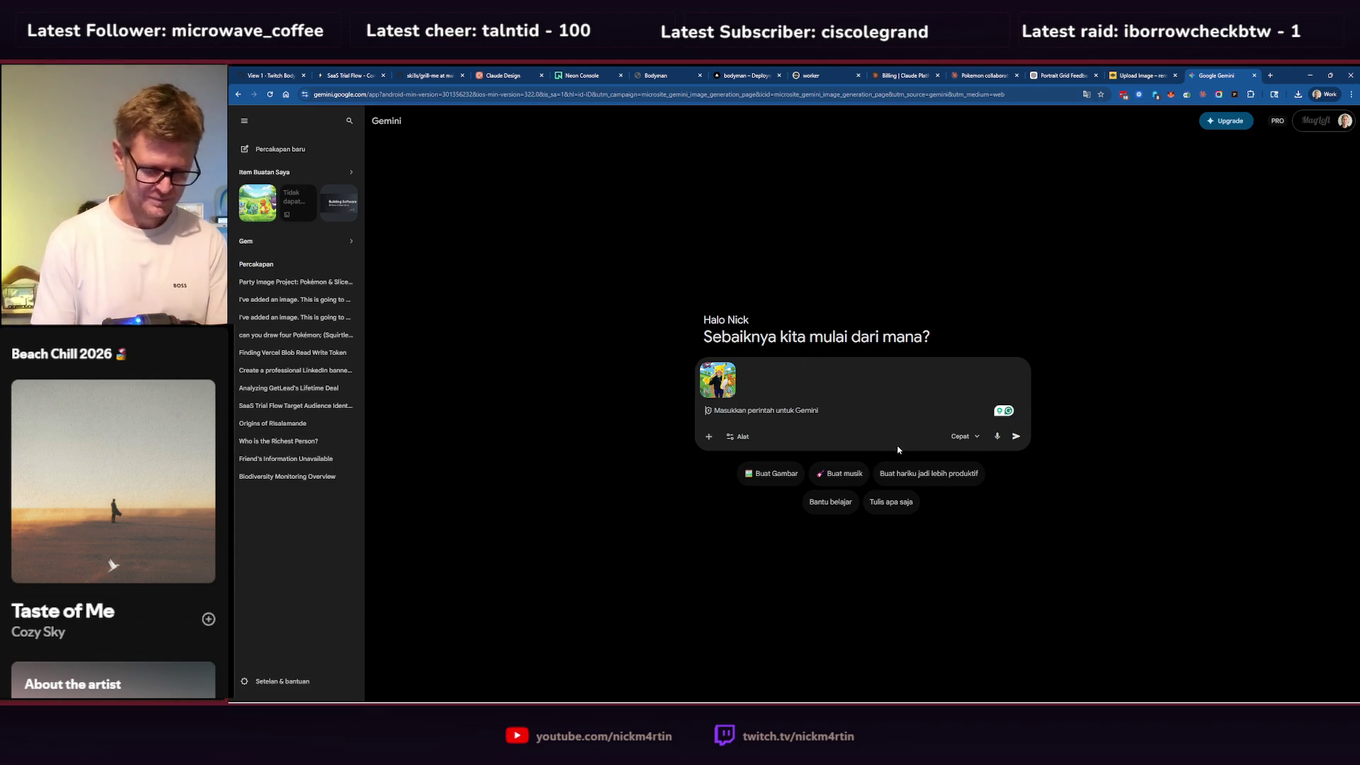
- Draft 'Are you able to move the charmander', preview the attached image, then close the Gemini tab
{"action": "type", "text": "Are you able to"}
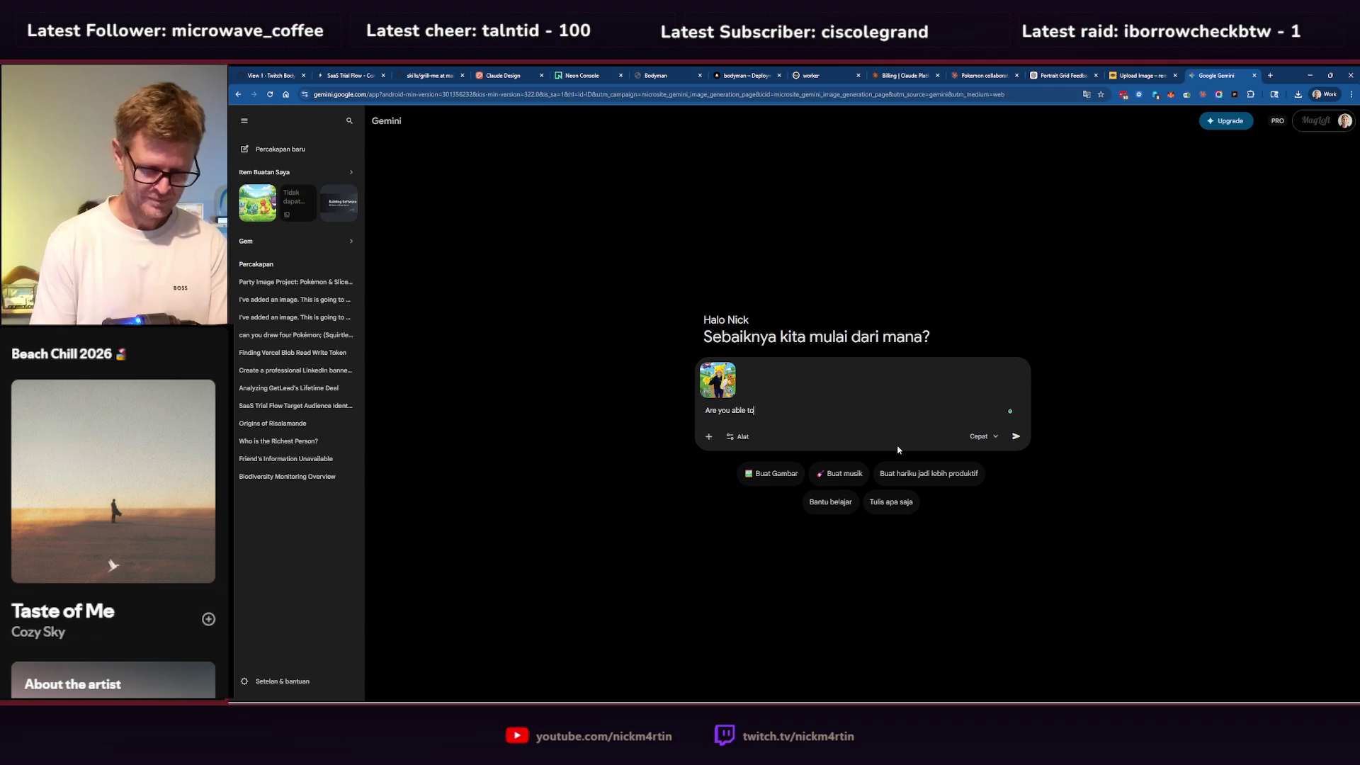
{"action": "type", "text": " move the"}
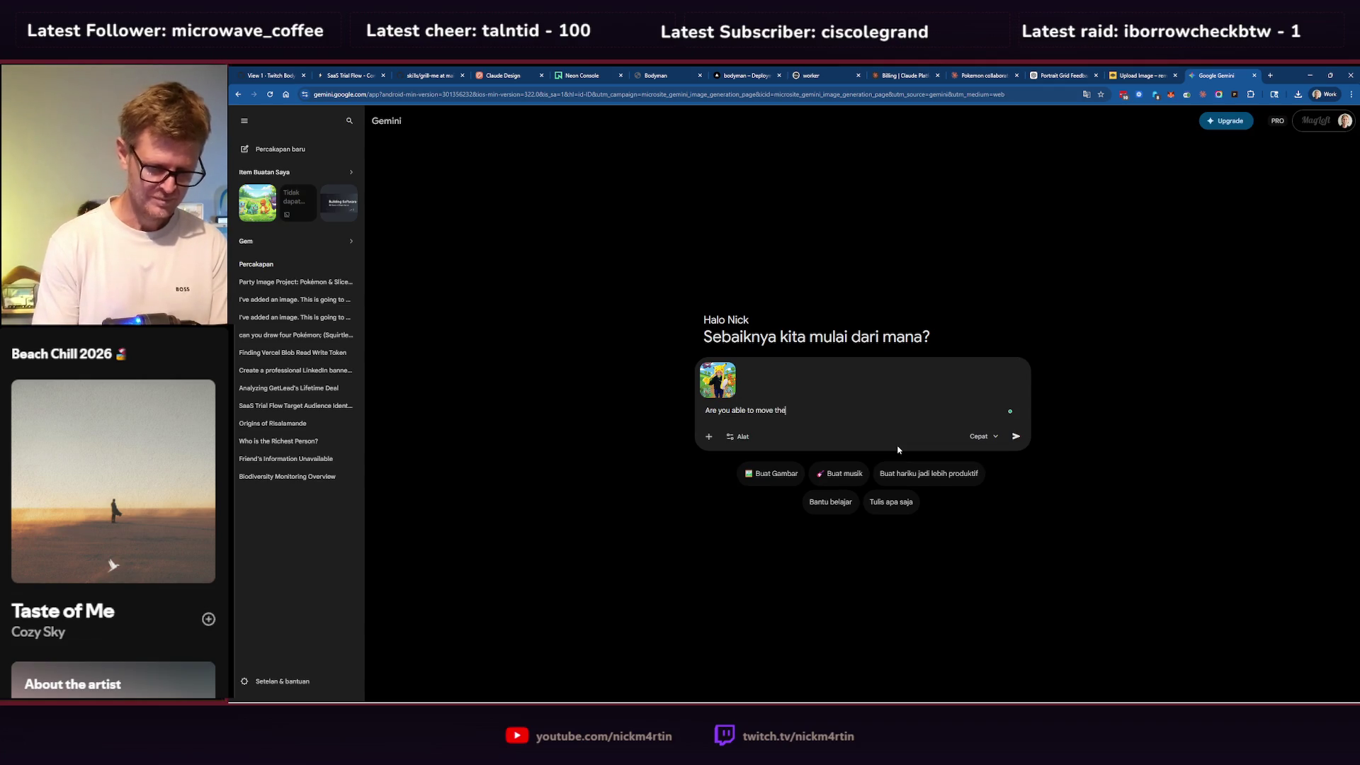
{"action": "type", "text": " charmander"}
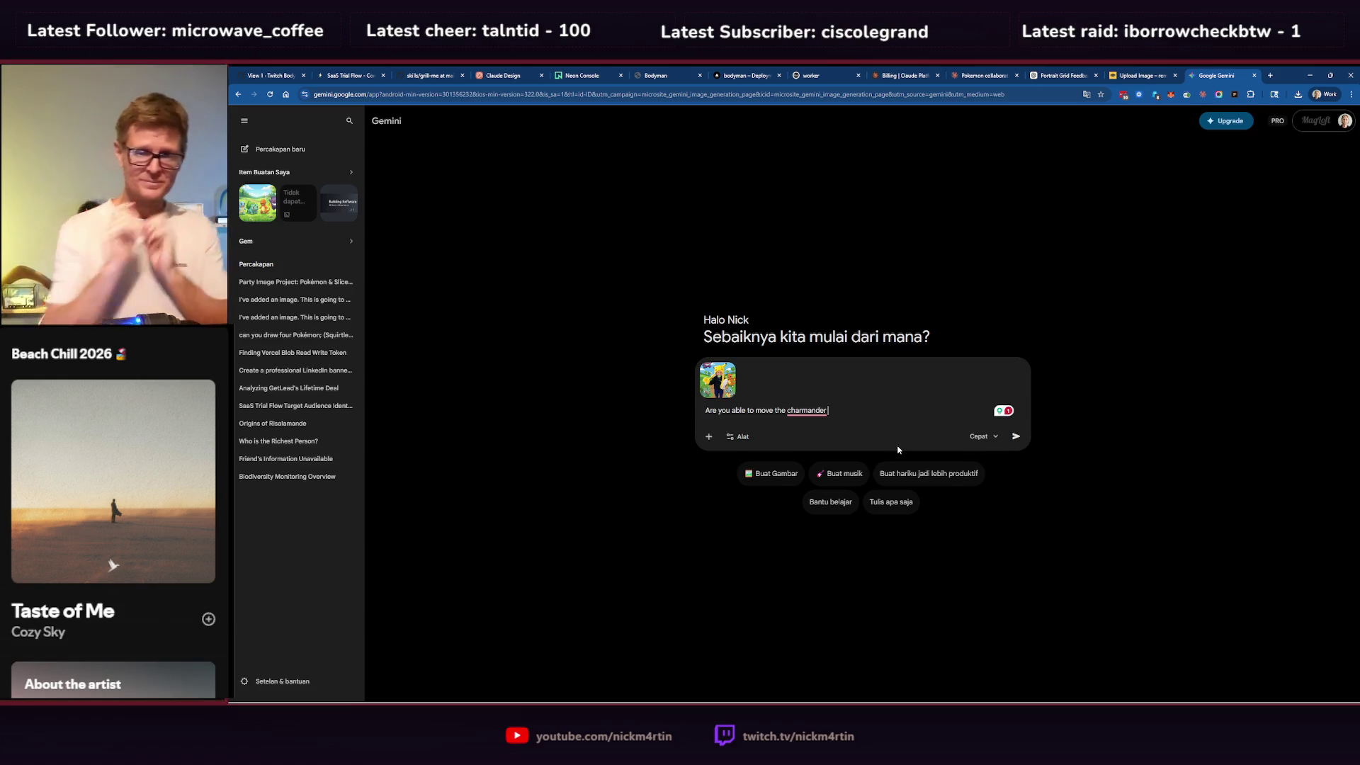
{"action": "left_click", "coordinate": [706, 389]}
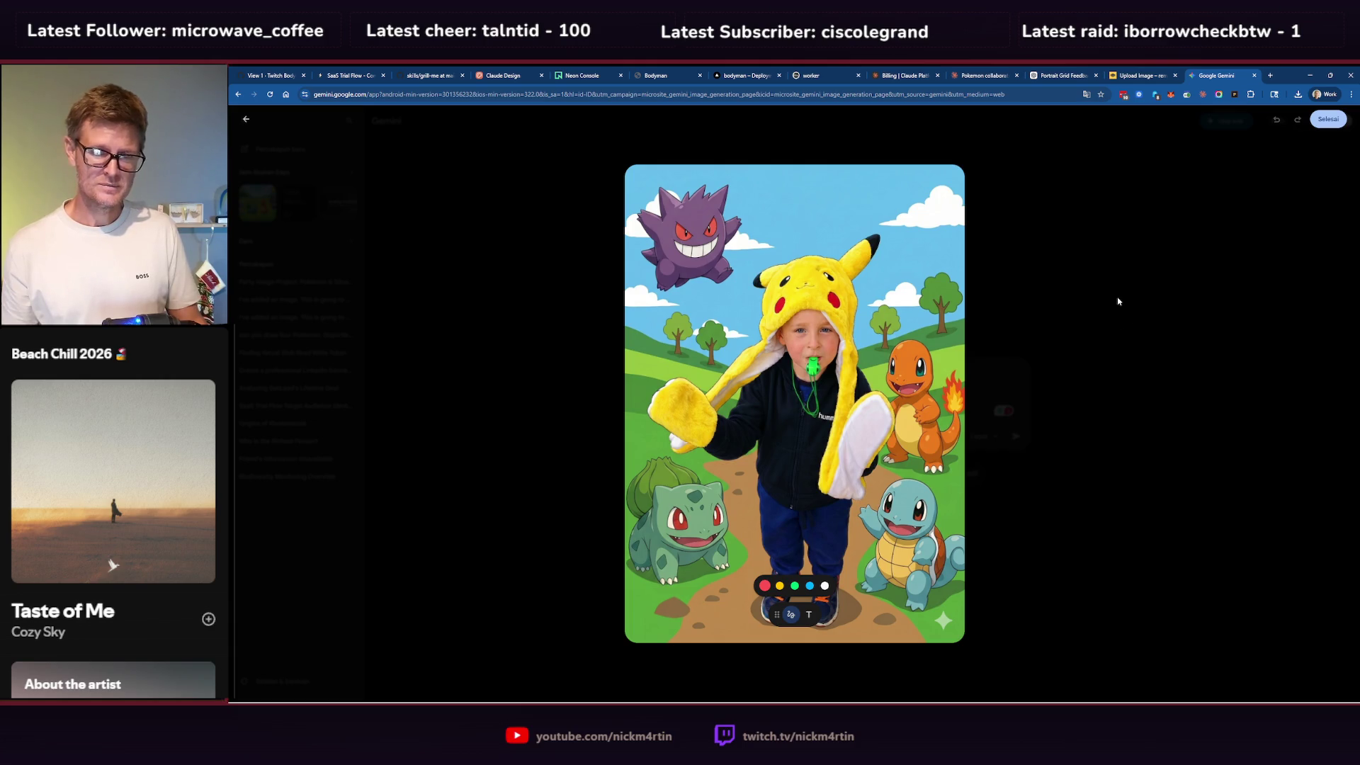
{"action": "key", "text": "Escape"}
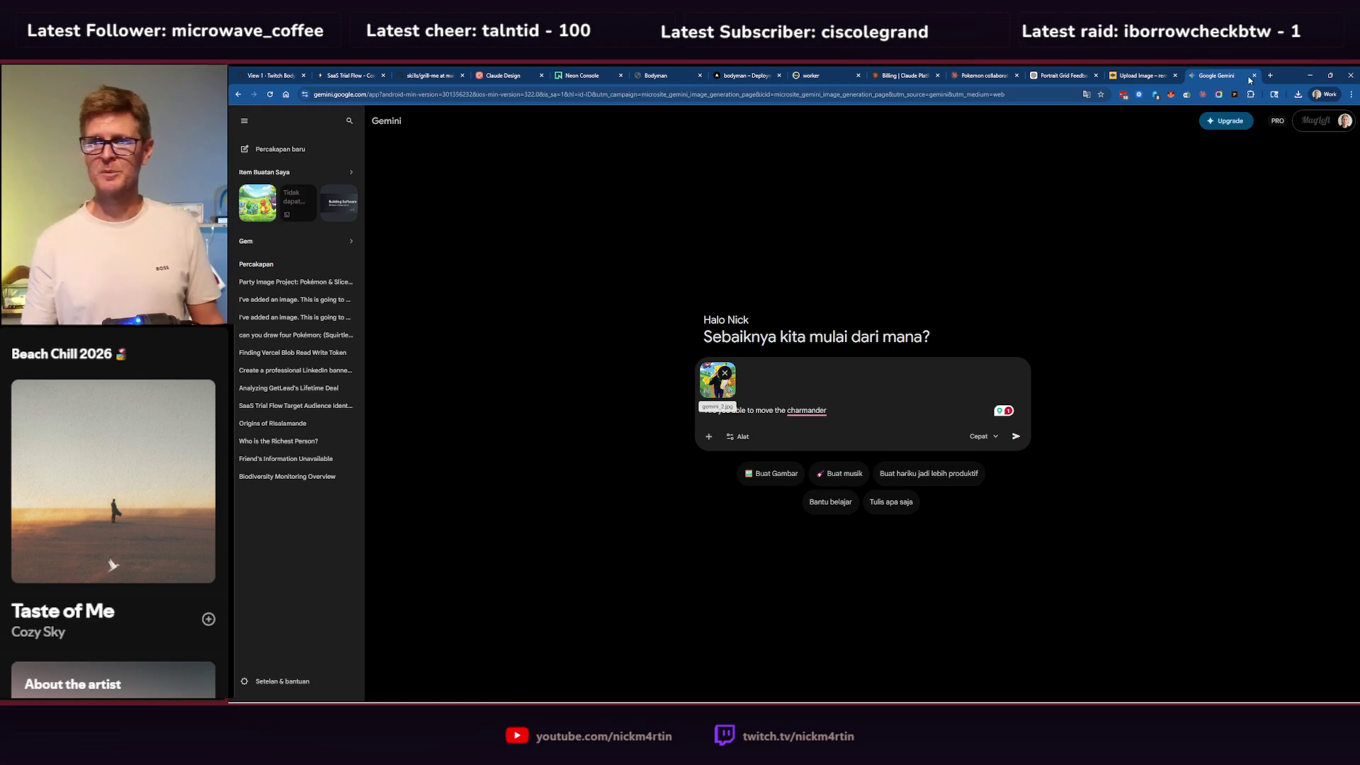
{"action": "left_click", "coordinate": [1254, 76]}
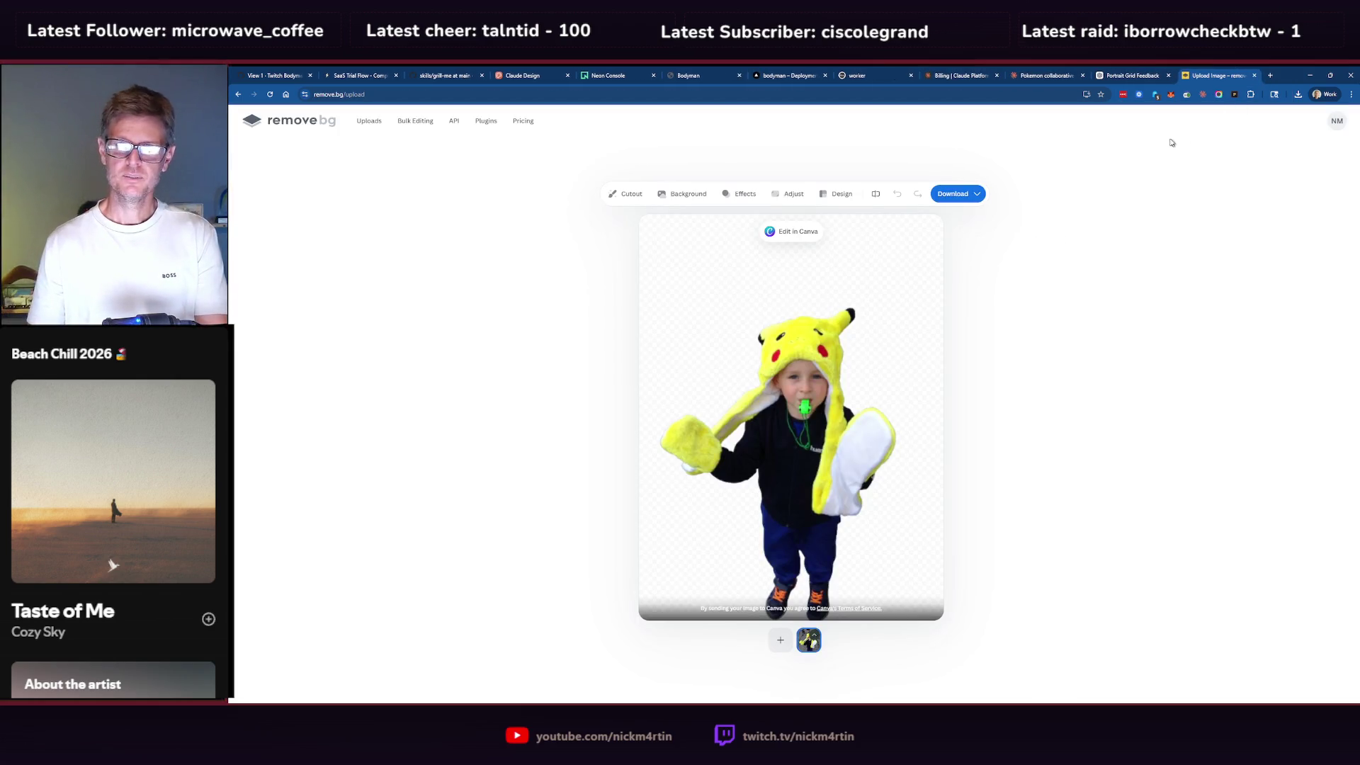
- Close the remove.bg, Portrait Grid Feedback, Pokémon project and billing tabs, then switch to the Claude Code terminal
{"action": "left_click", "coordinate": [1255, 76]}
{"action": "left_click", "coordinate": [1255, 75]}
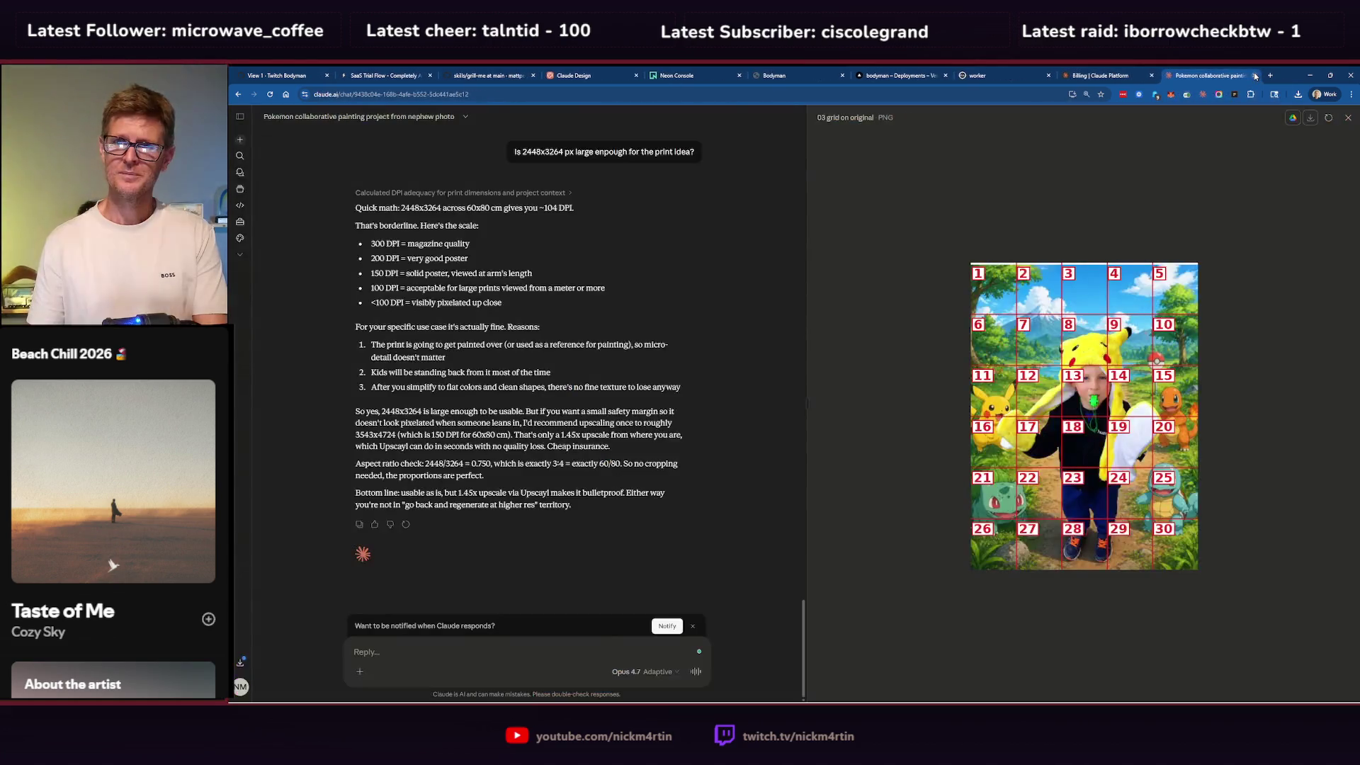
{"action": "left_click", "coordinate": [1254, 73]}
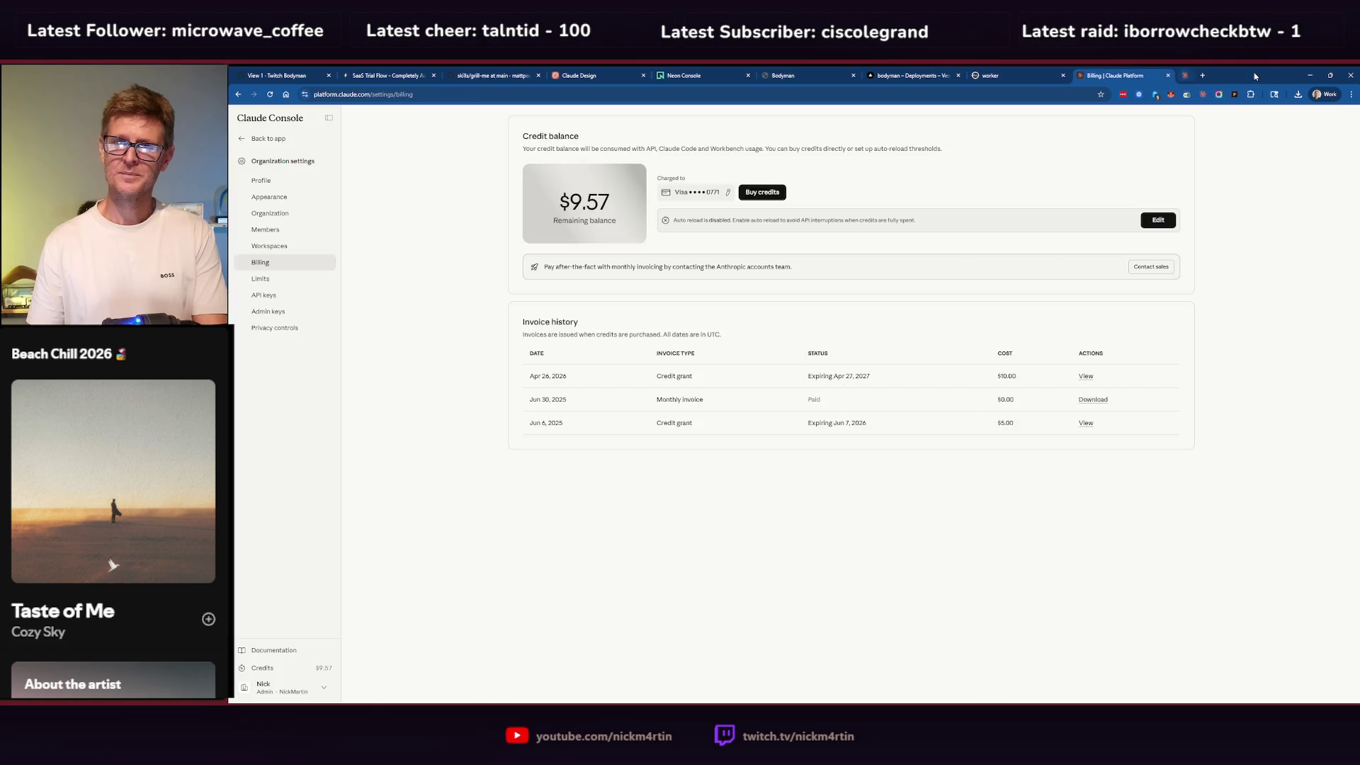
{"action": "left_click", "coordinate": [1172, 75]}
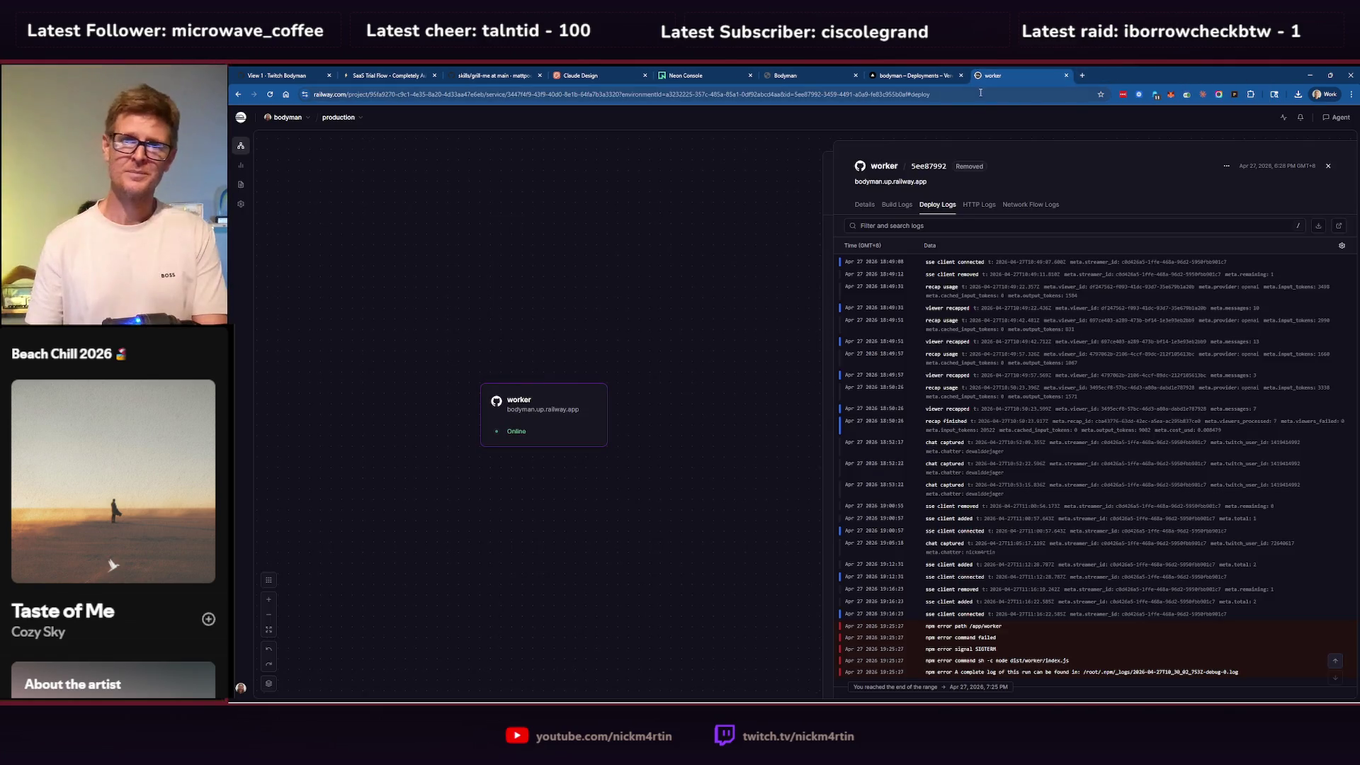
{"action": "left_click", "coordinate": [795, 77]}
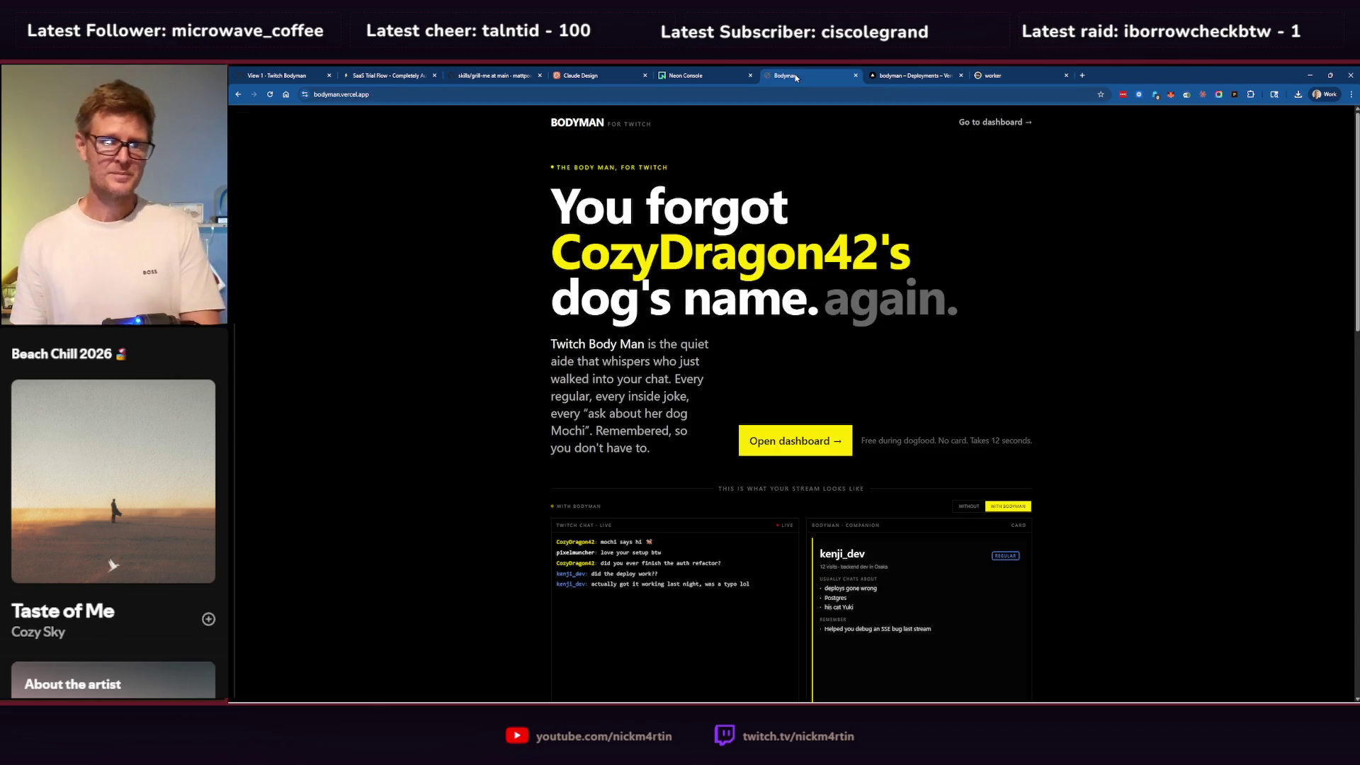
{"action": "key", "text": "alt+Tab"}
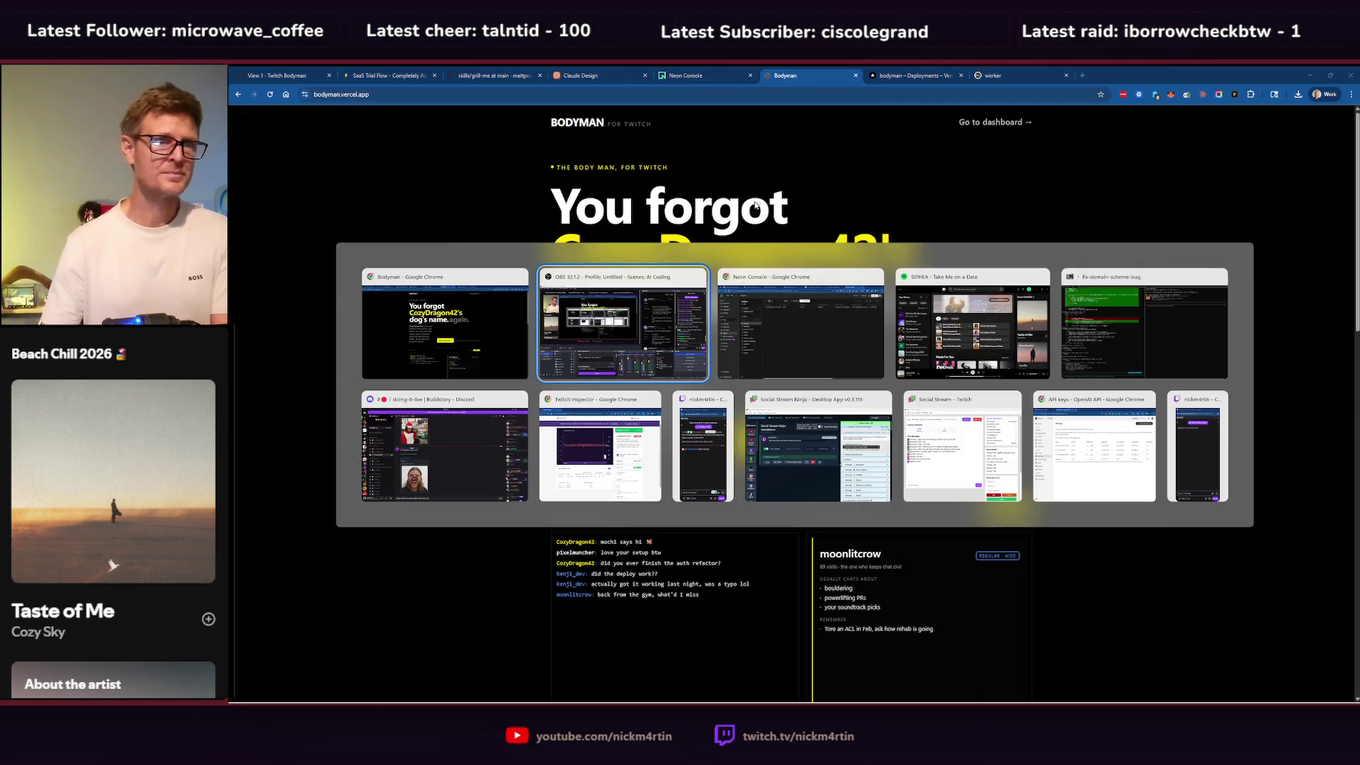
{"action": "left_click", "coordinate": [1144, 323]}
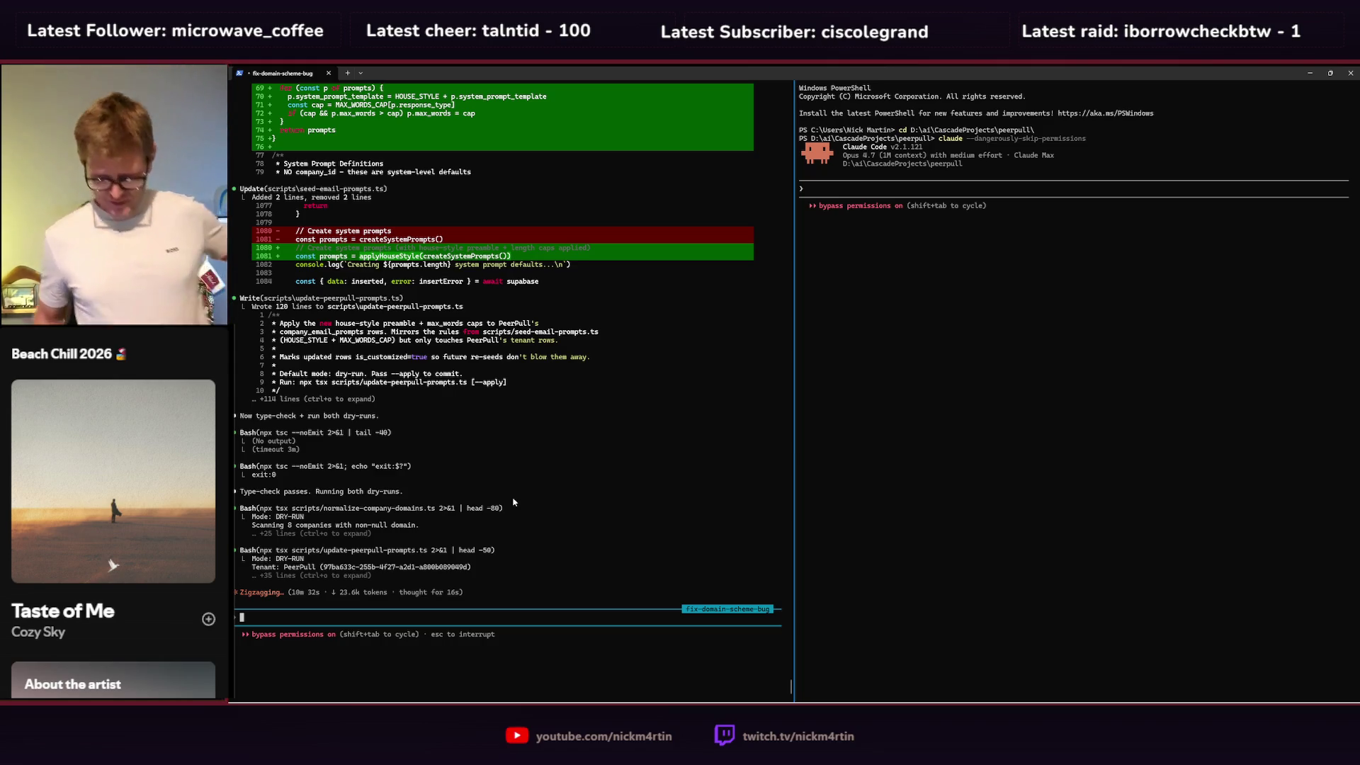
{"action": "key", "text": "alt+Tab"}
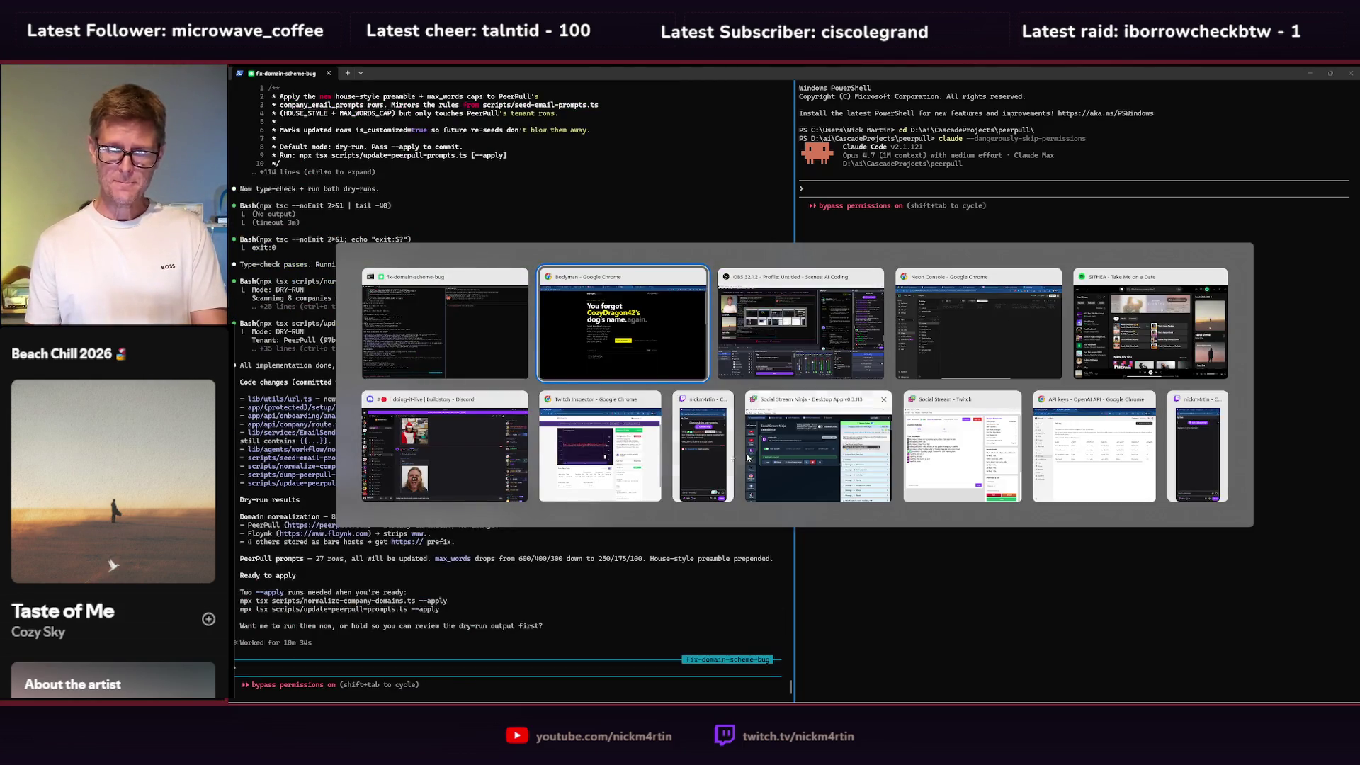
{"action": "left_click", "coordinate": [457, 411]}
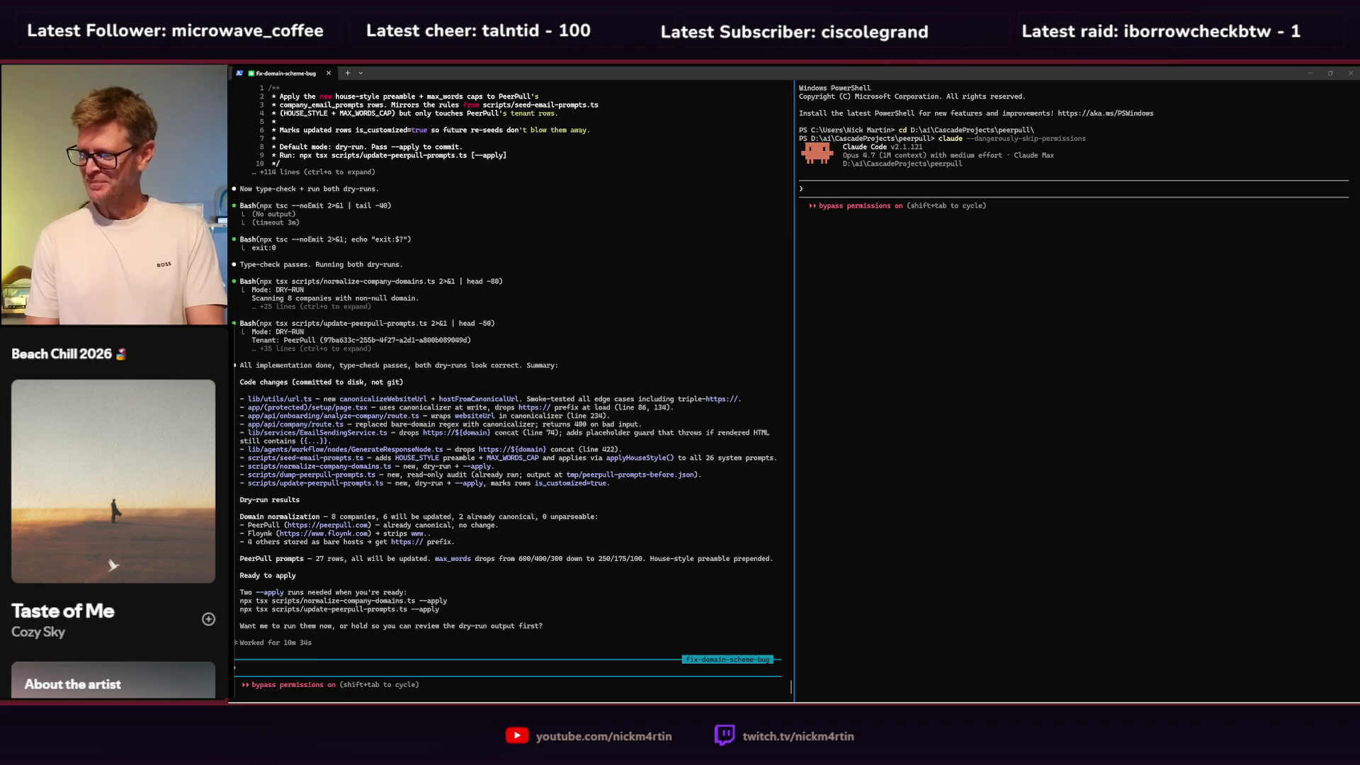
{"action": "key", "text": "alt+Tab"}
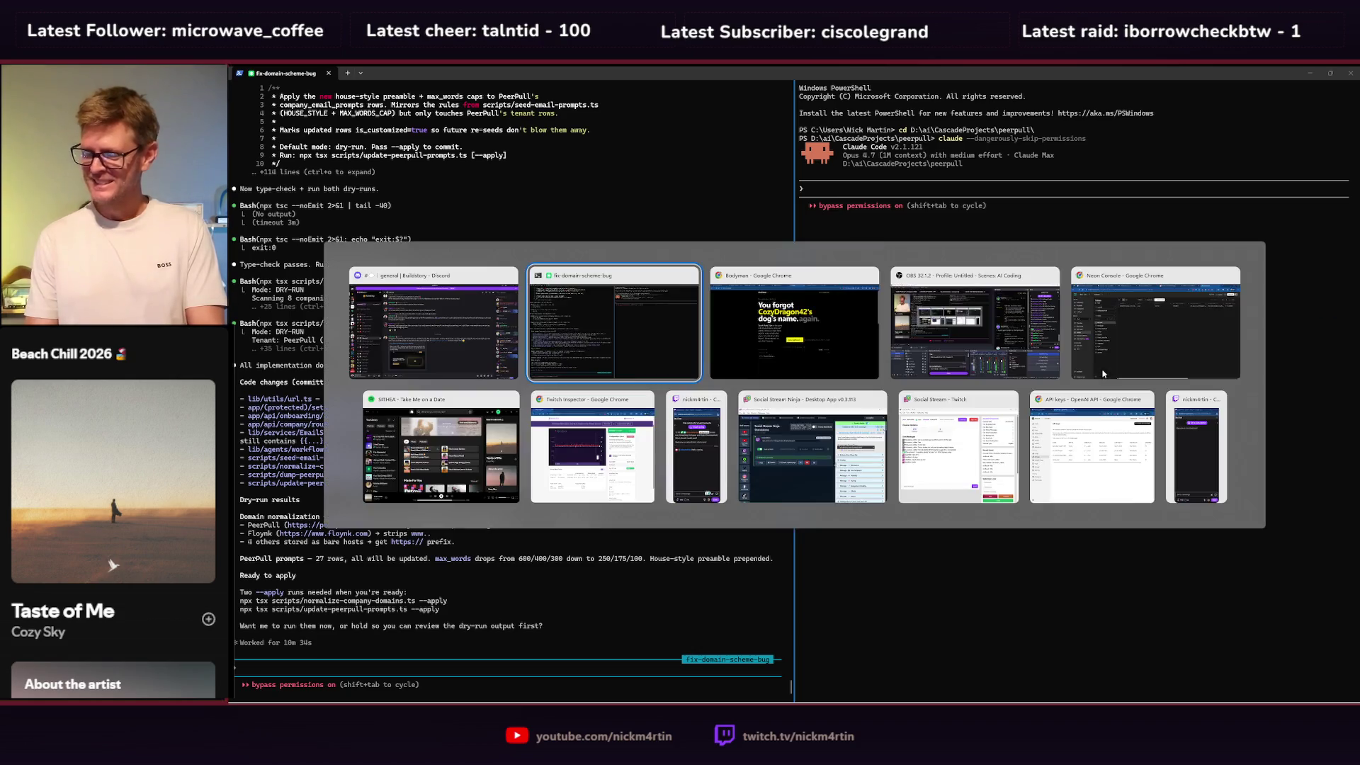